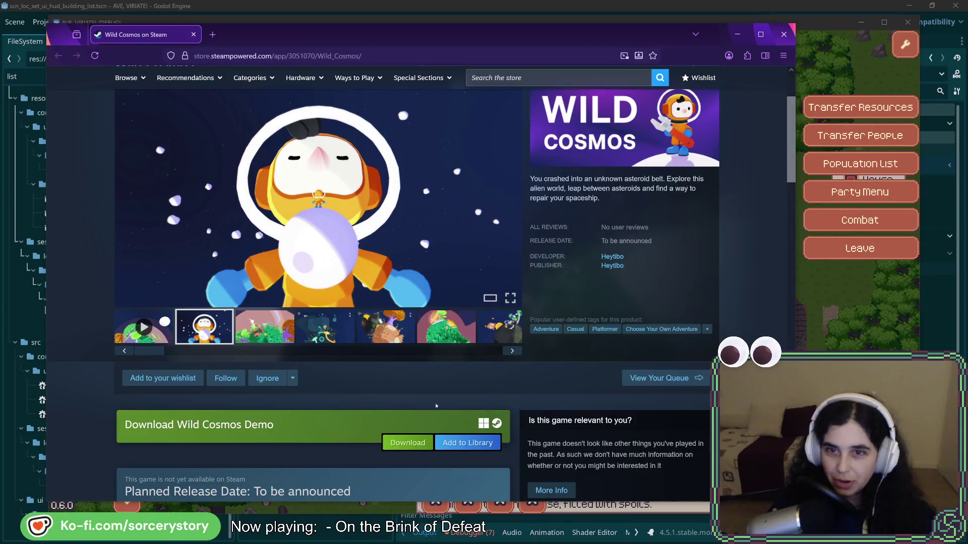
Browse Wild Cosmos screenshots three to six, then drag the browser aside to reveal the game
{"action": "scroll", "coordinate": [422, 394], "scroll_direction": "up", "scroll_amount": 1}
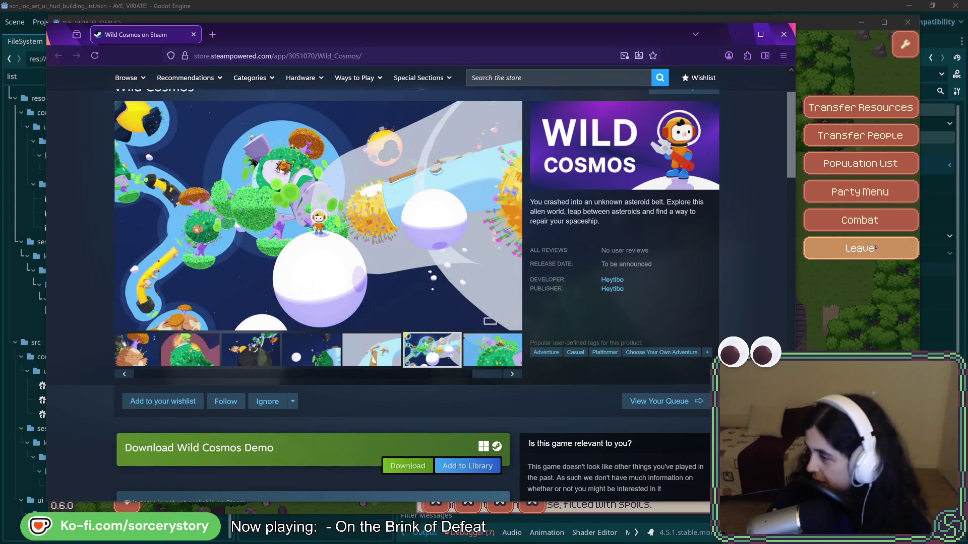
{"action": "scroll", "coordinate": [396, 384], "scroll_direction": "down", "scroll_amount": 2}
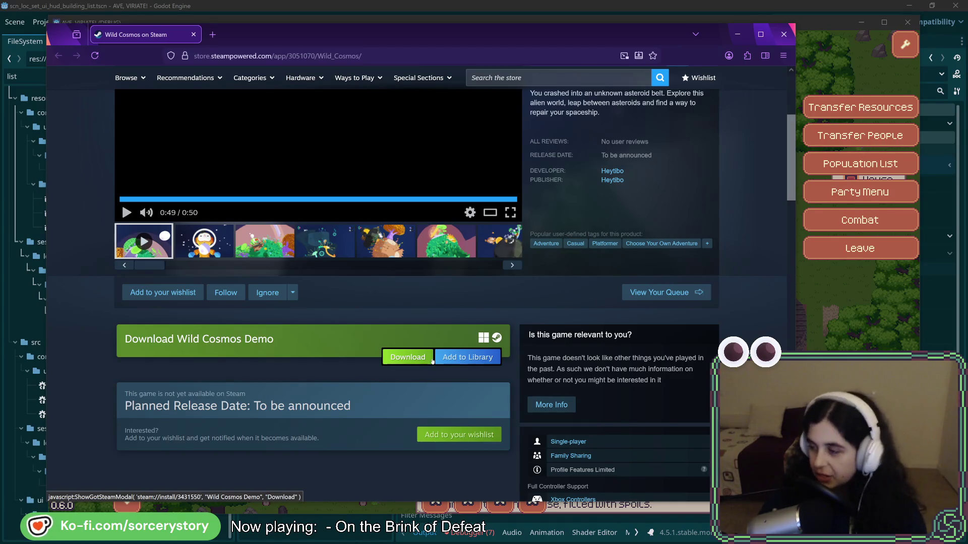
{"action": "scroll", "coordinate": [268, 361], "scroll_direction": "up", "scroll_amount": 2}
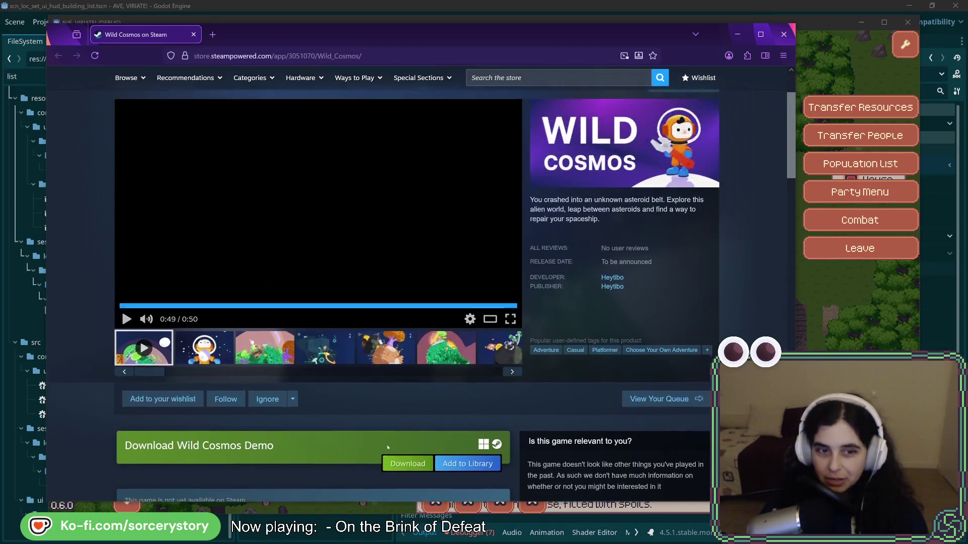
{"action": "left_click", "coordinate": [269, 361]}
{"action": "left_click", "coordinate": [325, 350]}
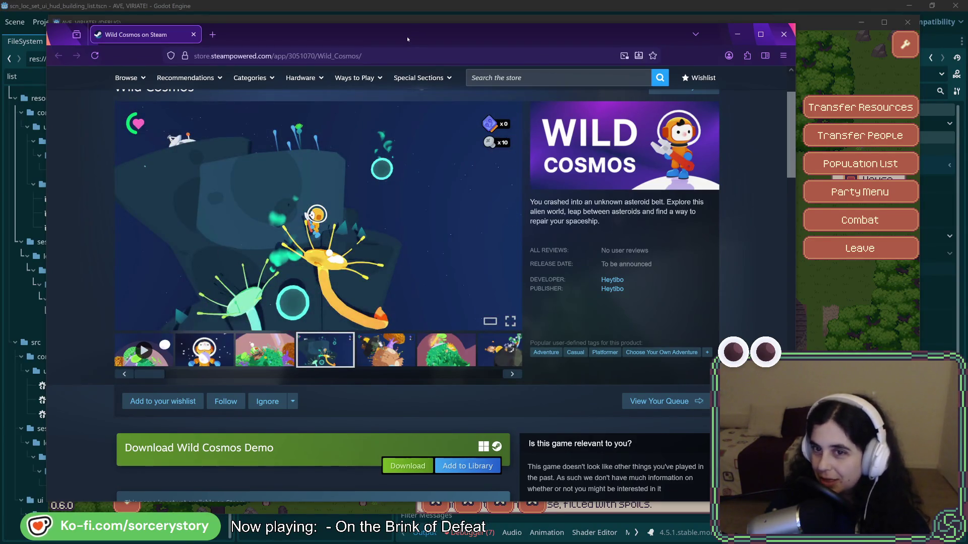
{"action": "left_click", "coordinate": [385, 351]}
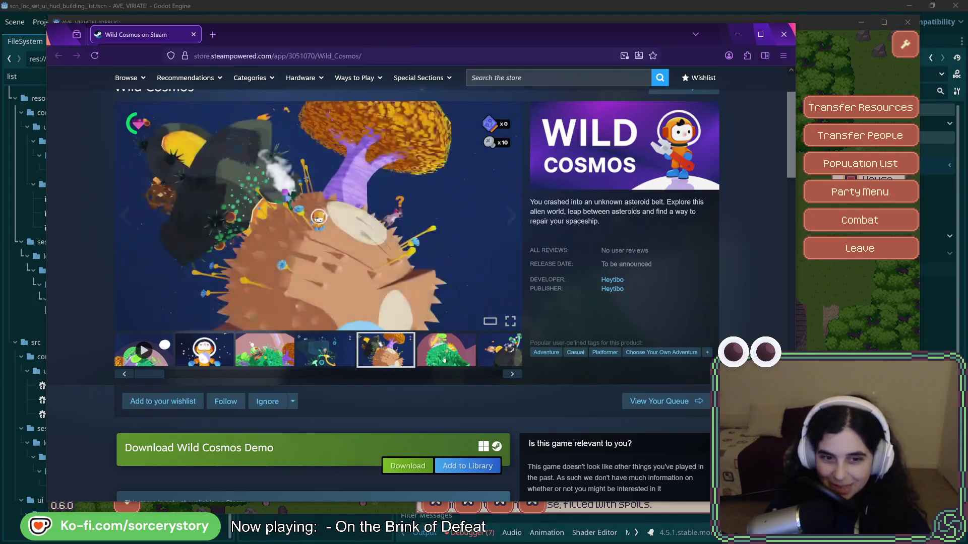
{"action": "left_click", "coordinate": [444, 359]}
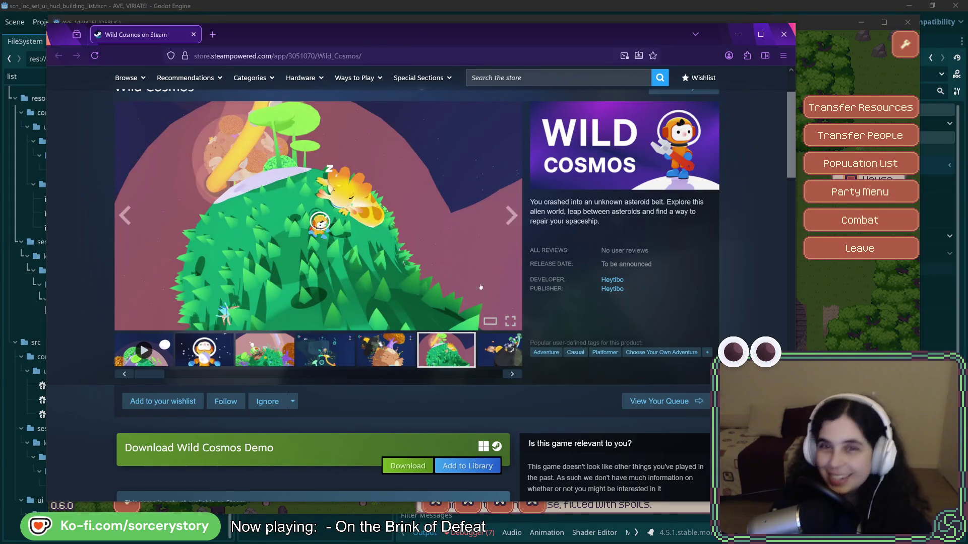
{"action": "left_click_drag", "start_coordinate": [379, 32], "coordinate": [967, 71]}
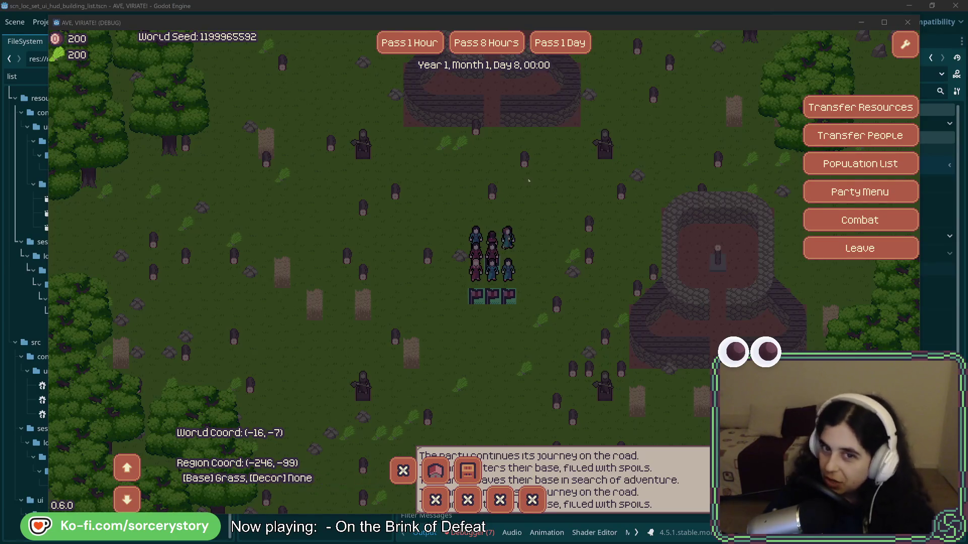
Focus the game, pan the settlement map, and return to the world map beside the Player Settlement
{"action": "left_click", "coordinate": [589, 238]}
{"action": "key", "text": "w+d"}
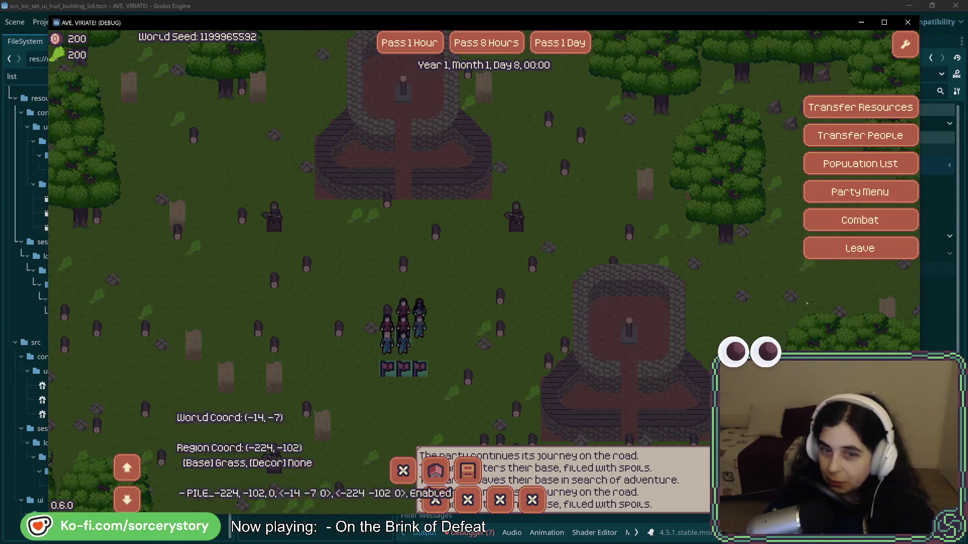
{"action": "left_click", "coordinate": [859, 228]}
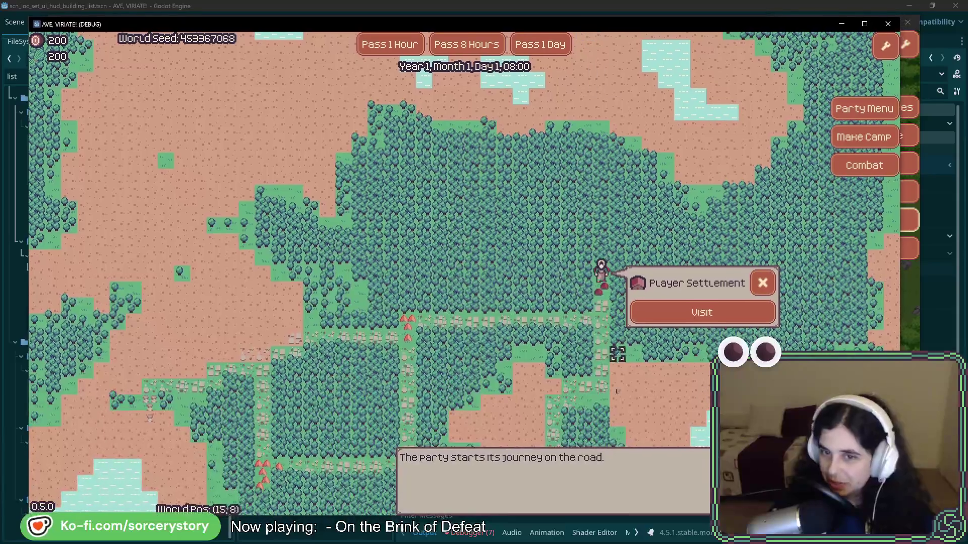
Walk the party down the road, start Combat, and pick the first response to the enemy attack
{"action": "left_click", "coordinate": [617, 354]}
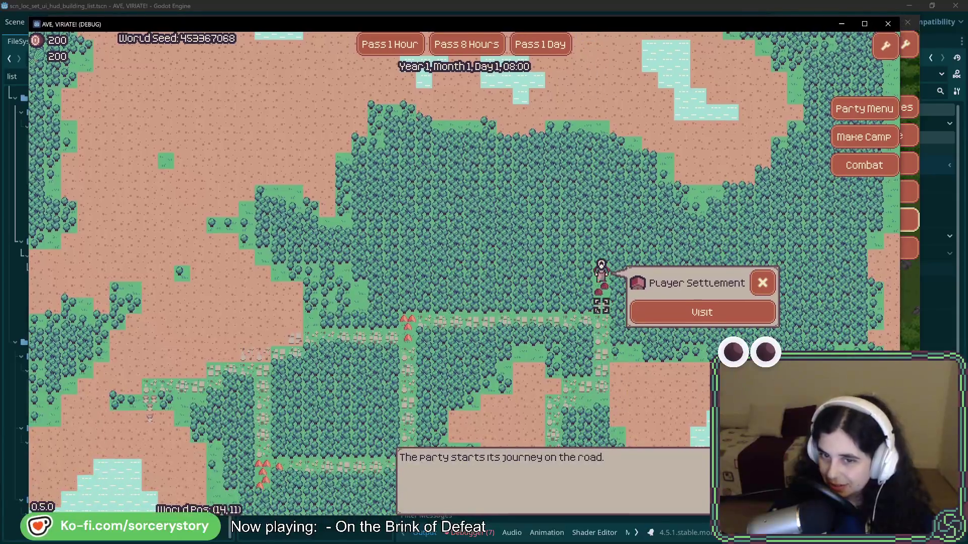
{"action": "left_click", "coordinate": [851, 165]}
{"action": "left_click", "coordinate": [269, 288]}
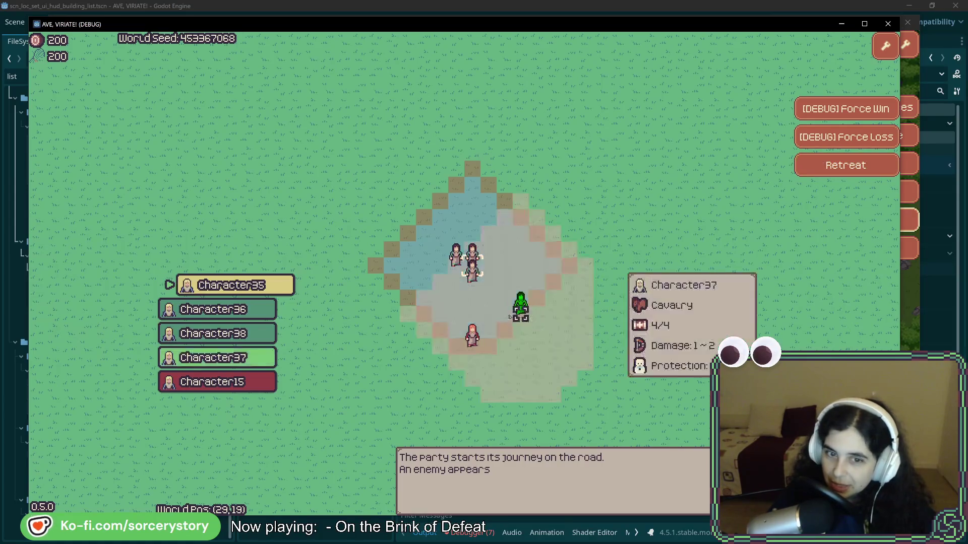
Attack Character15 with Character35 for 1 damage, then Retreat and acknowledge the battle results
{"action": "left_click", "coordinate": [473, 337]}
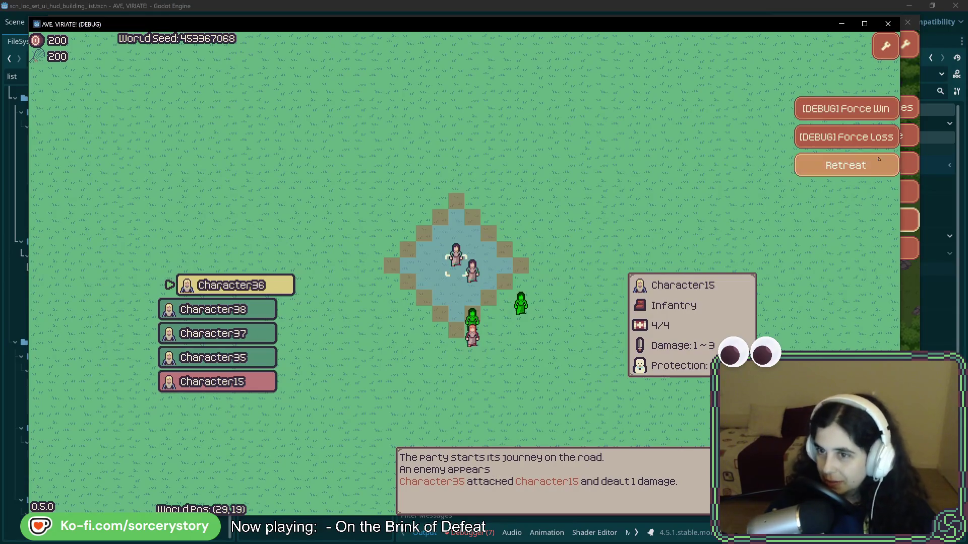
{"action": "left_click", "coordinate": [846, 165]}
{"action": "left_click", "coordinate": [460, 361]}
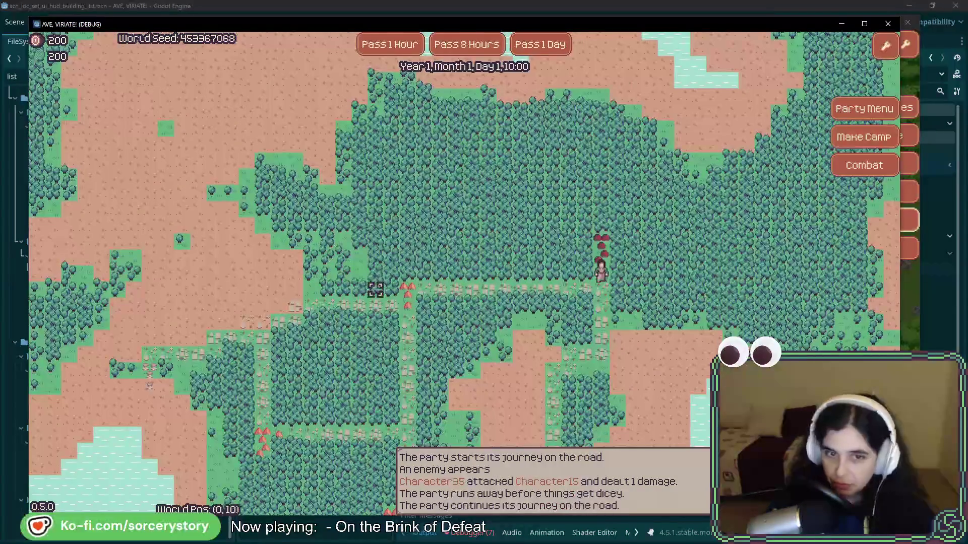
Walk the party to the left road tile and later refocus the running game window
{"action": "left_click", "coordinate": [406, 289]}
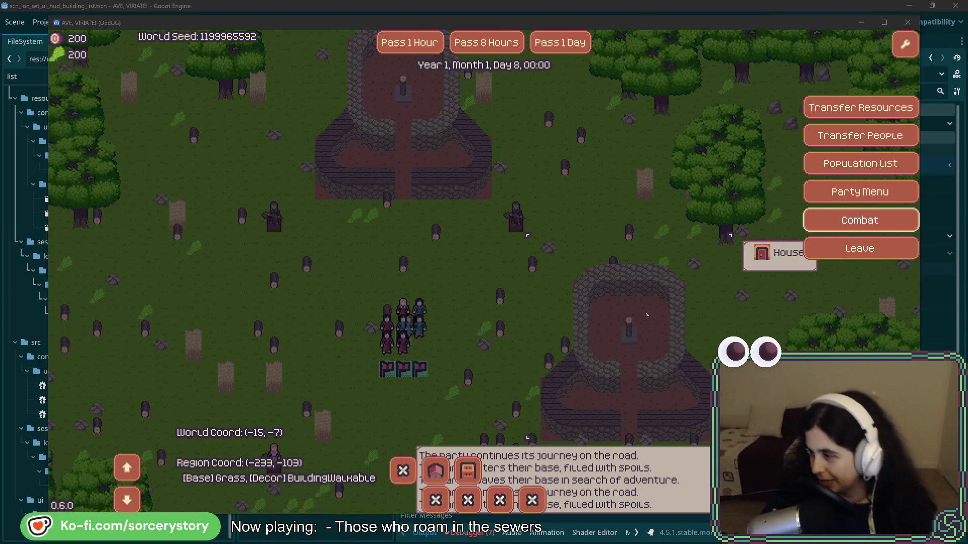
{"action": "left_click", "coordinate": [469, 249]}
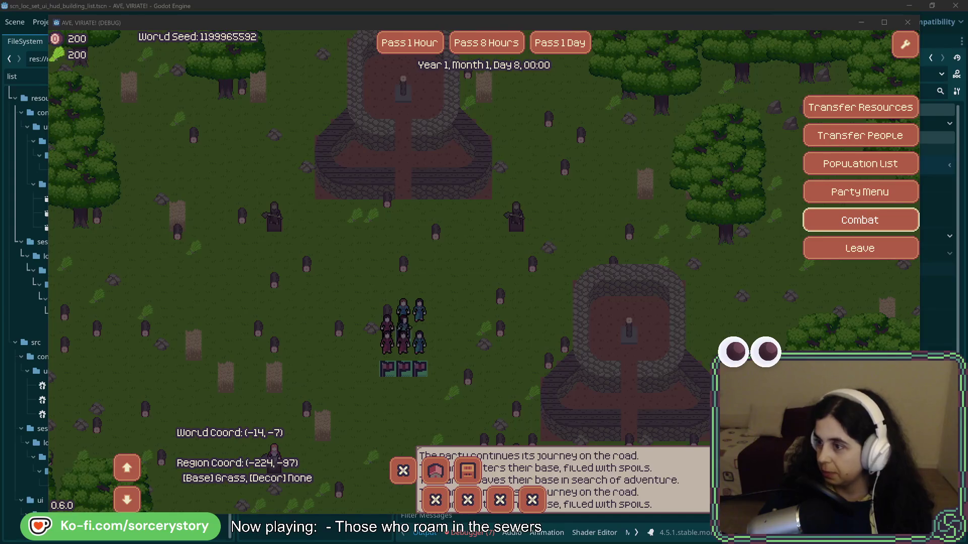
Back in Rider, undo four edits, restoring the tooltip code and Level2ButtonStripContainer on line 192
{"action": "key", "text": "alt+Tab"}
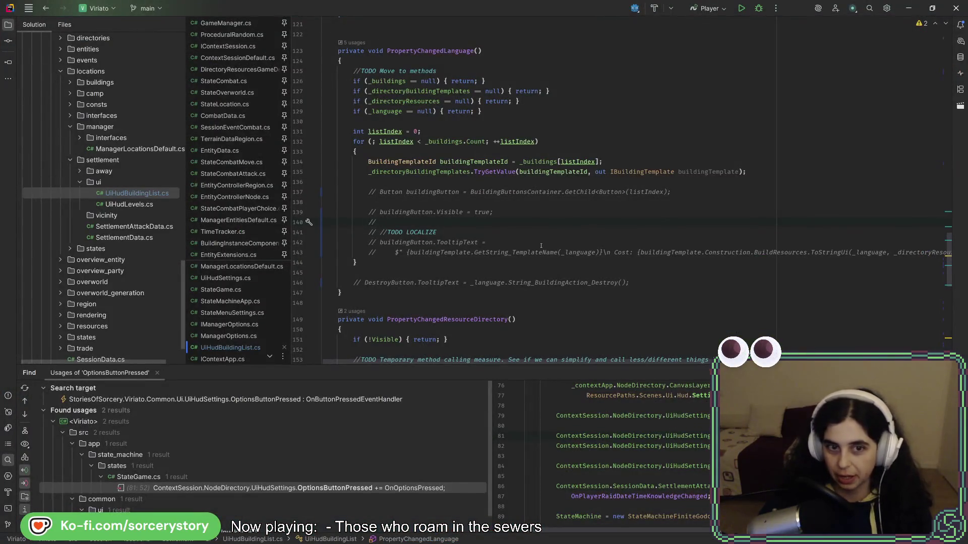
{"action": "key", "text": "ctrl+z"}
{"action": "key", "text": "ctrl+z"}
{"action": "key", "text": "ctrl+z"}
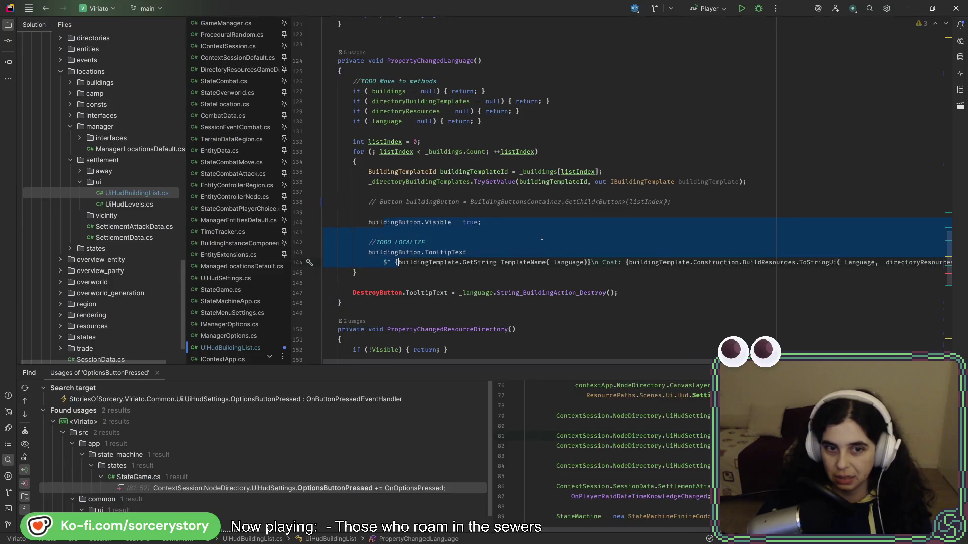
{"action": "key", "text": "ctrl+z"}
{"action": "key", "text": "ctrl+z"}
{"action": "key", "text": "ctrl+z"}
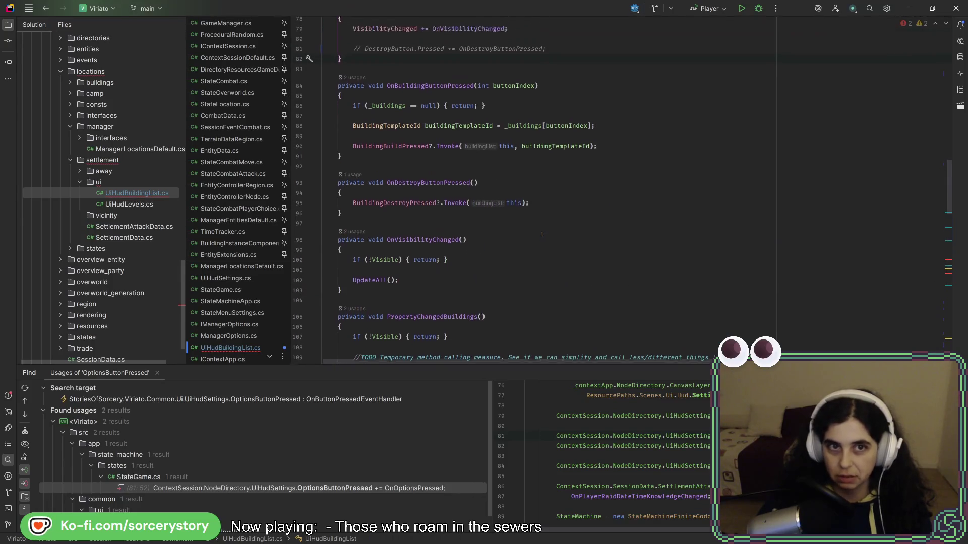
{"action": "key", "text": "ctrl+z"}
{"action": "key", "text": "ctrl+z"}
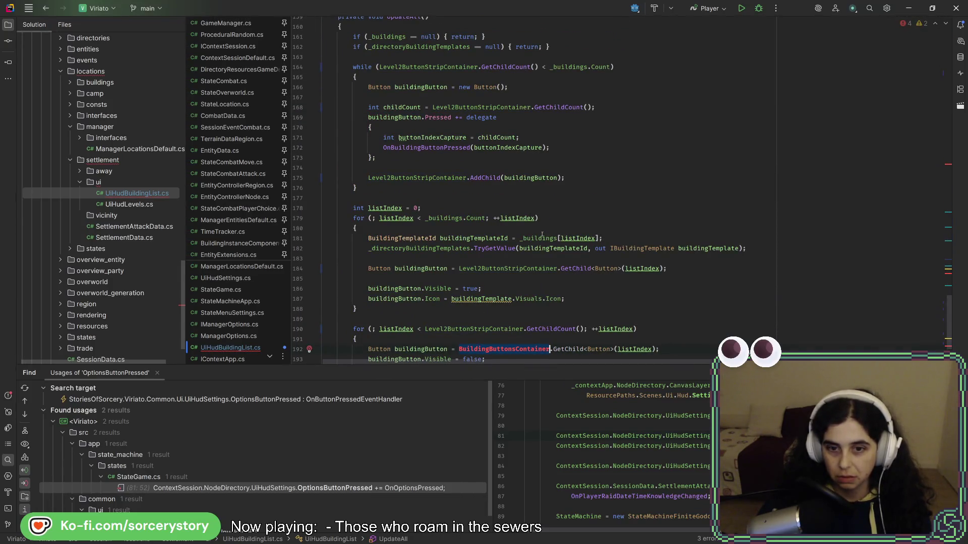
{"action": "key", "text": "ctrl+z"}
Review lines 176–180 of UiHudBuildingList.cs and close the Find usages results panel
{"action": "left_click", "coordinate": [548, 230]}
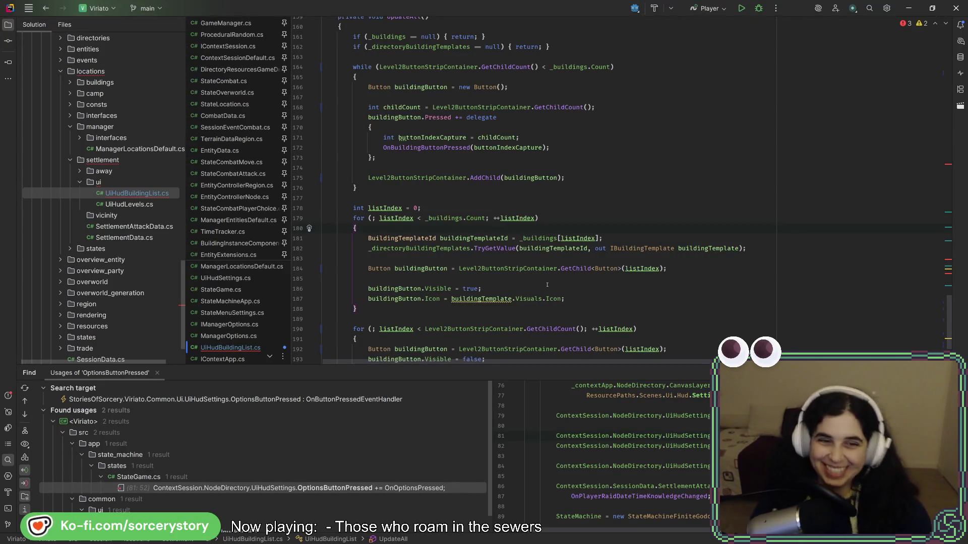
{"action": "left_click", "coordinate": [529, 190]}
{"action": "scroll", "coordinate": [495, 290], "scroll_direction": "up", "scroll_amount": 3}
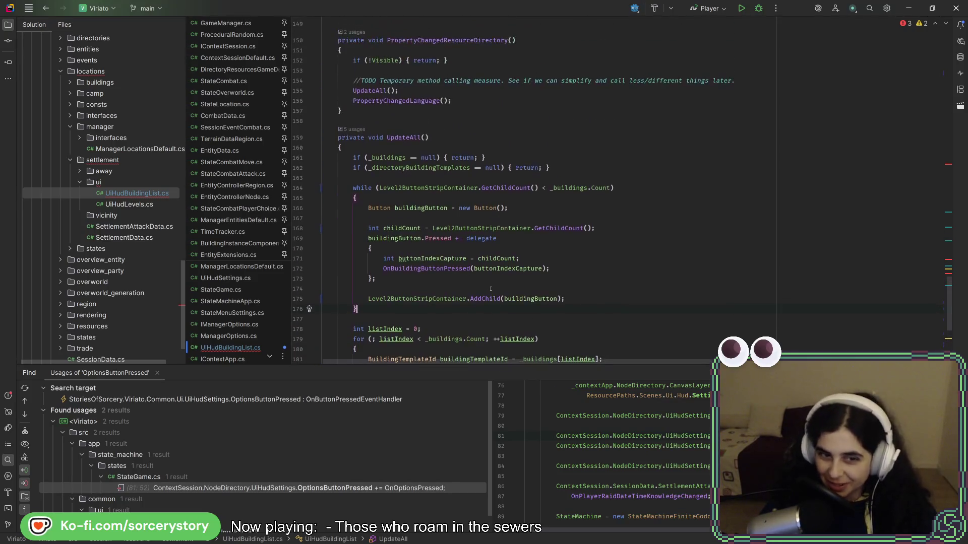
{"action": "scroll", "coordinate": [686, 268], "scroll_direction": "down", "scroll_amount": 2}
{"action": "key", "text": "shift+Escape"}
{"action": "scroll", "coordinate": [685, 268], "scroll_direction": "up", "scroll_amount": 4}
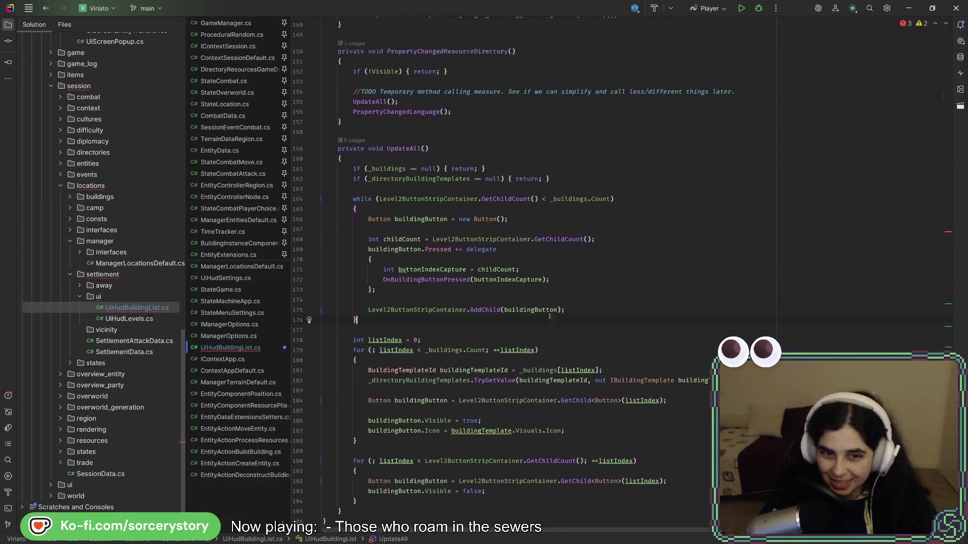
{"action": "scroll", "coordinate": [517, 337], "scroll_direction": "down", "scroll_amount": 4}
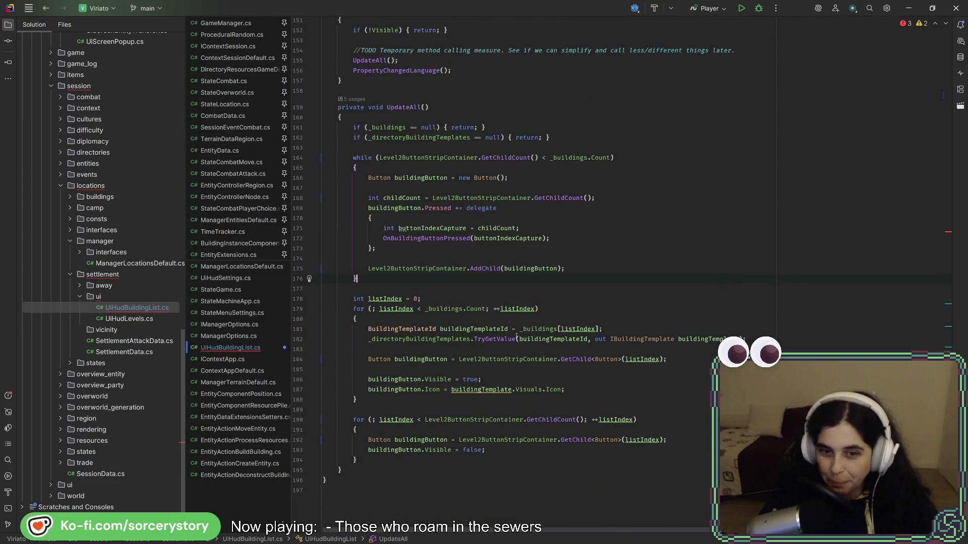
{"action": "scroll", "coordinate": [473, 346], "scroll_direction": "up", "scroll_amount": 10}
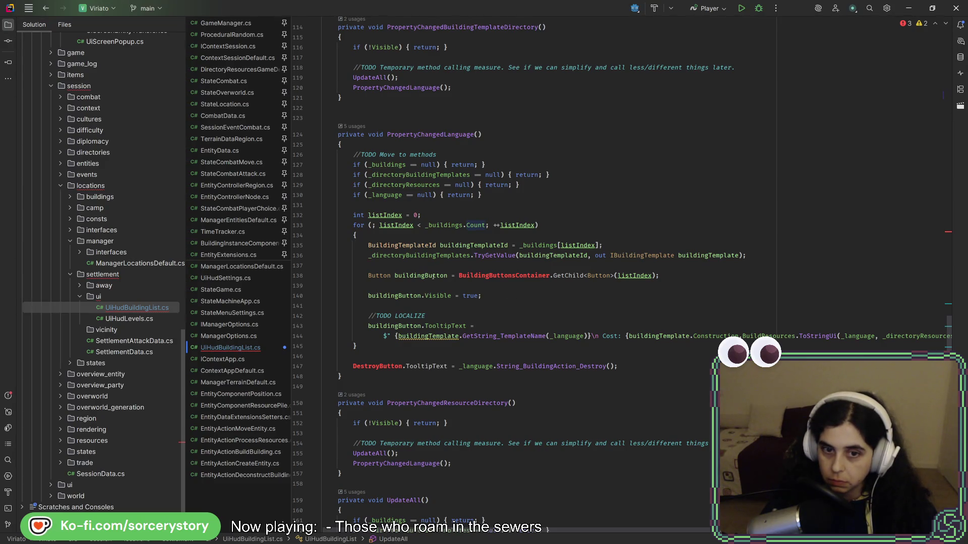
Inspect the BuildingButtonsContainer reference and OnDestroyButtonPressed usages around _Ready
{"action": "double_click", "coordinate": [477, 275]}
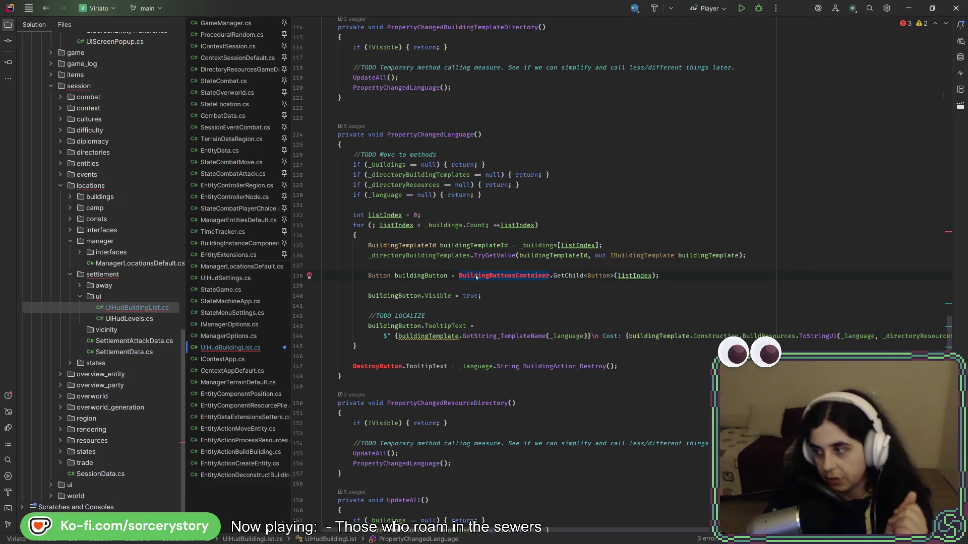
{"action": "scroll", "coordinate": [474, 316], "scroll_direction": "up", "scroll_amount": 1}
{"action": "scroll", "coordinate": [474, 317], "scroll_direction": "up", "scroll_amount": 20}
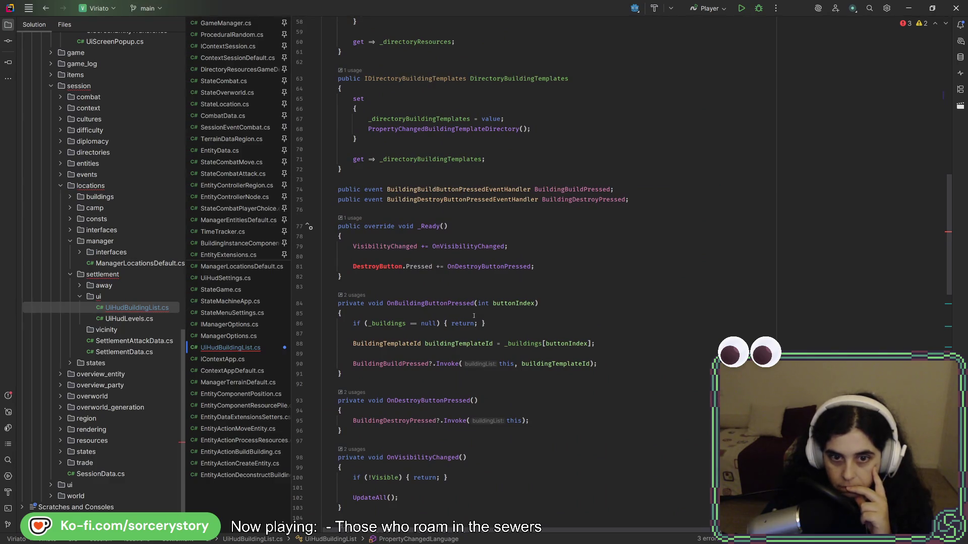
{"action": "left_click", "coordinate": [485, 266]}
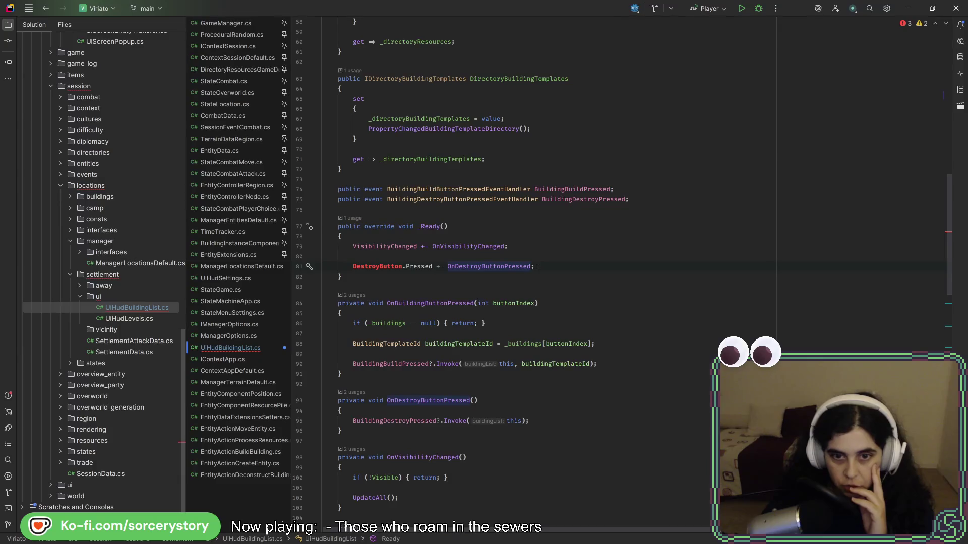
{"action": "scroll", "coordinate": [537, 266], "scroll_direction": "down", "scroll_amount": 10}
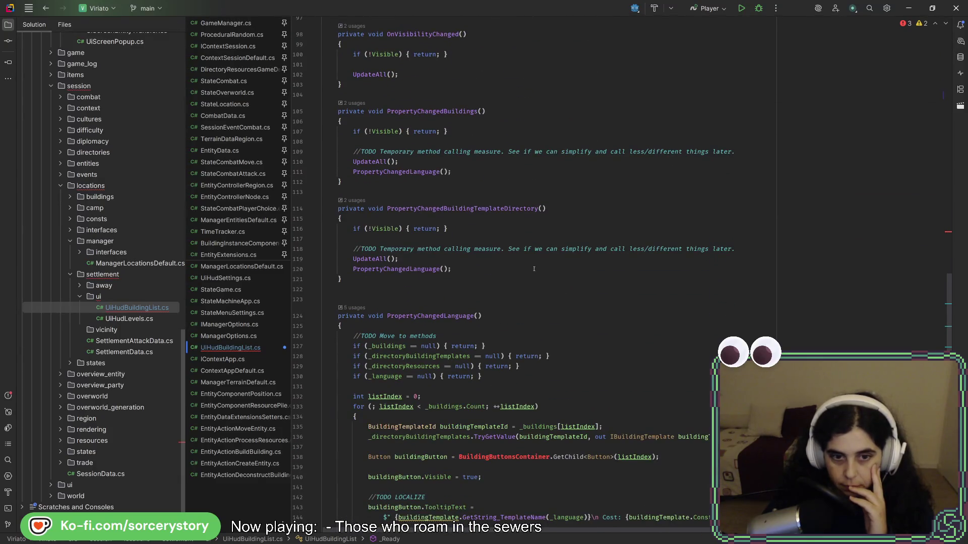
{"action": "scroll", "coordinate": [534, 269], "scroll_direction": "down", "scroll_amount": 5}
{"action": "scroll", "coordinate": [531, 275], "scroll_direction": "up", "scroll_amount": 7}
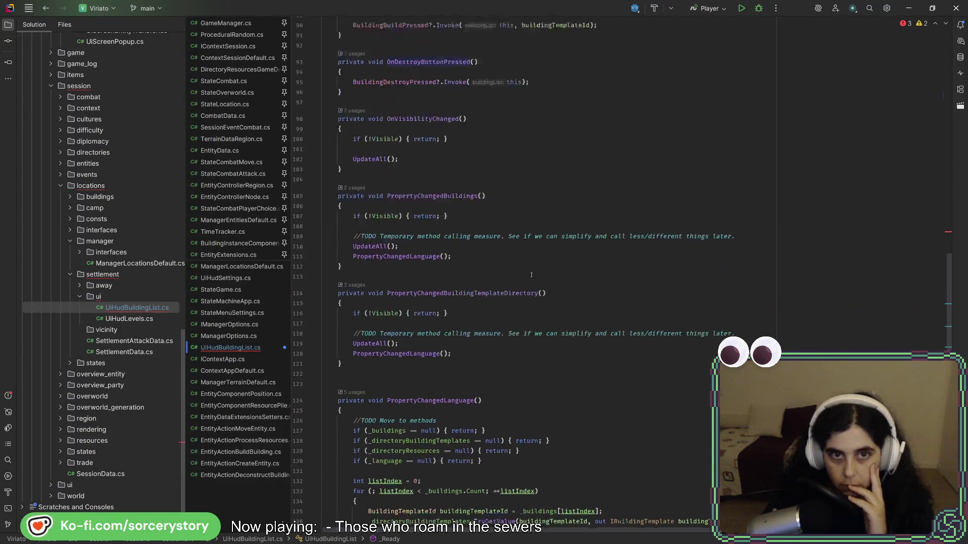
{"action": "scroll", "coordinate": [531, 275], "scroll_direction": "up", "scroll_amount": 7}
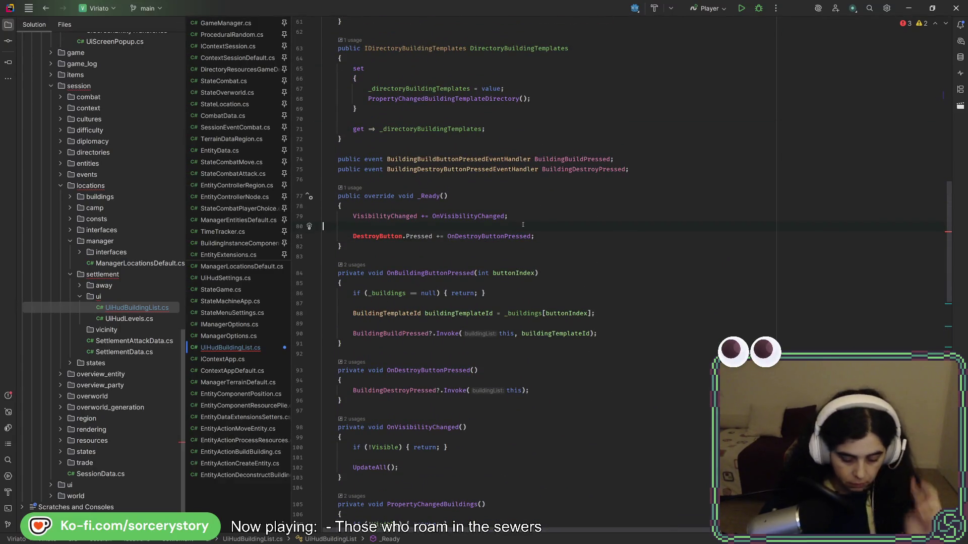
Add 'Level1ButtonStripContainer.GetChild<Button>(0).Pressed += OnBuildingButtonPressed;' inside _Ready
{"action": "key", "text": "Return"}
{"action": "type", "text": "Level1"}
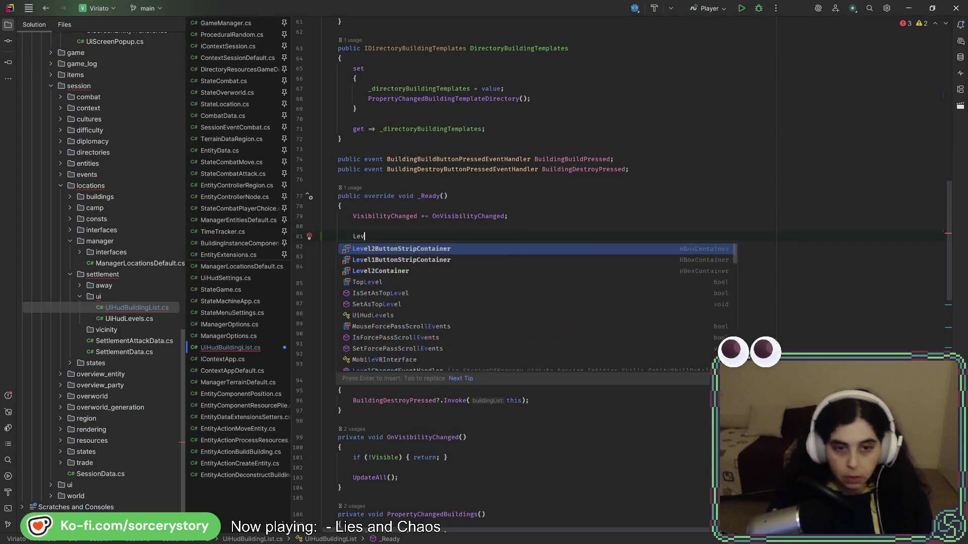
{"action": "key", "text": "ctrl+space"}
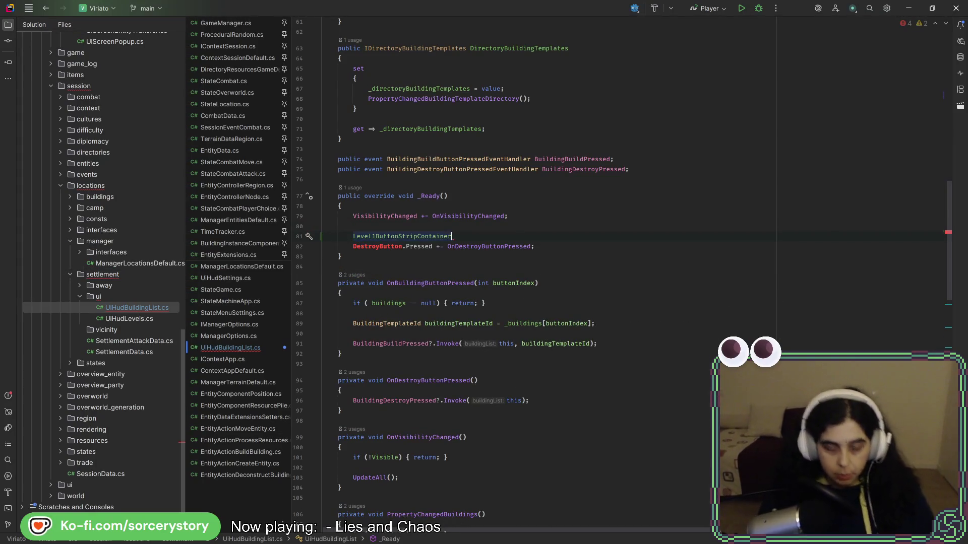
{"action": "type", "text": ".getchi"}
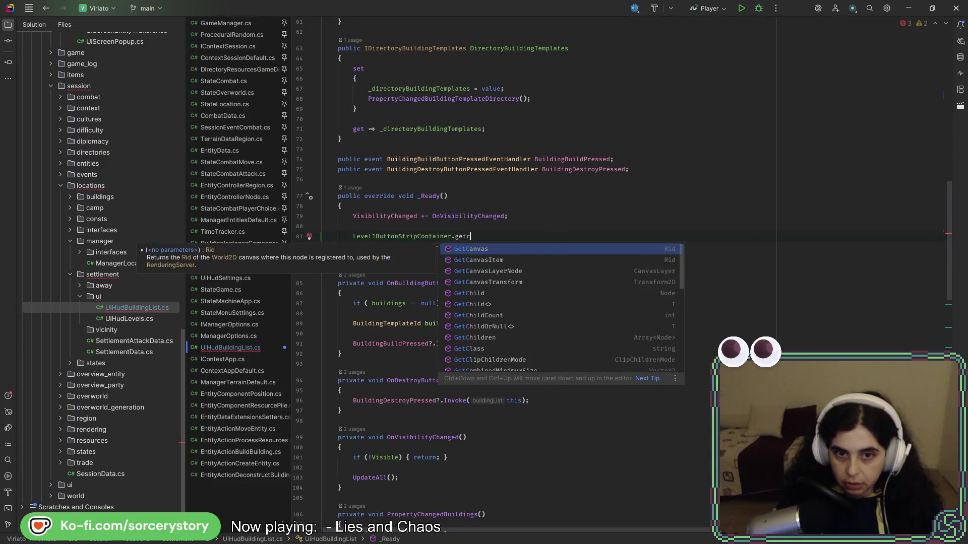
{"action": "key", "text": "Return"}
{"action": "type", "text": "0"}
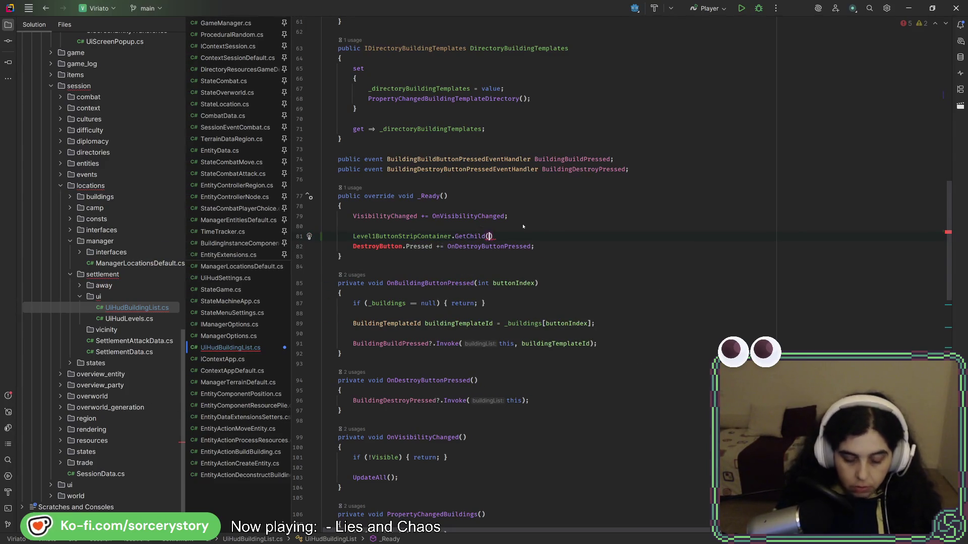
{"action": "left_click", "coordinate": [487, 237]}
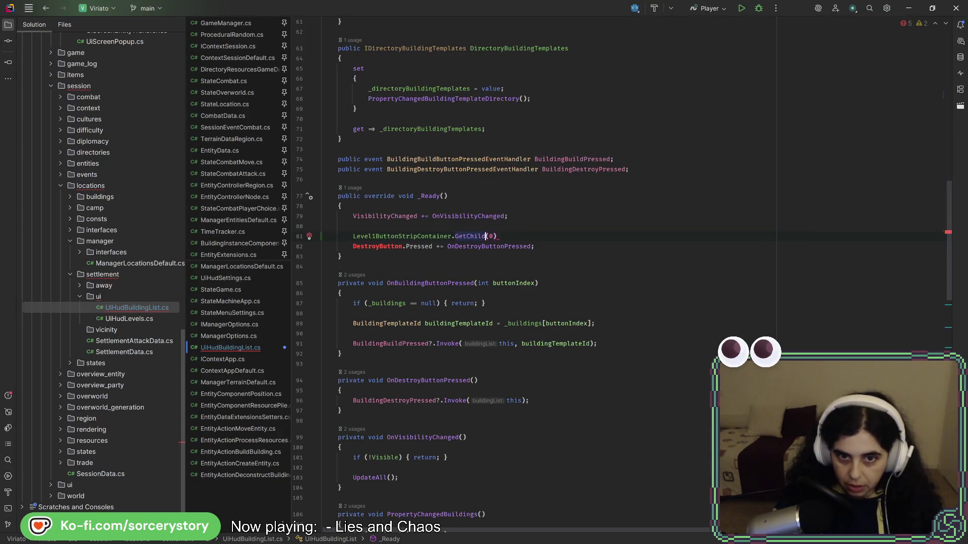
{"action": "type", "text": "Buttonm"}
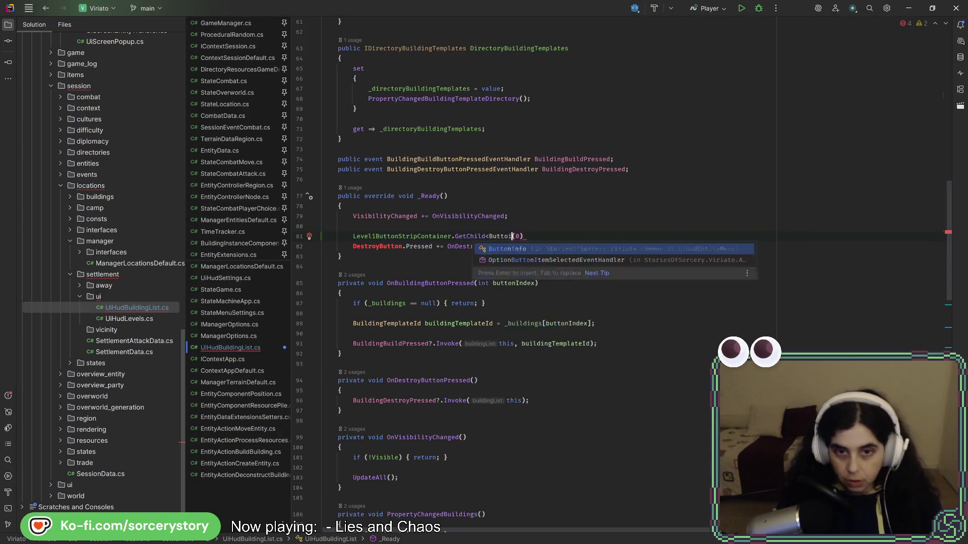
{"action": "key", "text": "BackSpace"}
{"action": "type", "text": ">"}
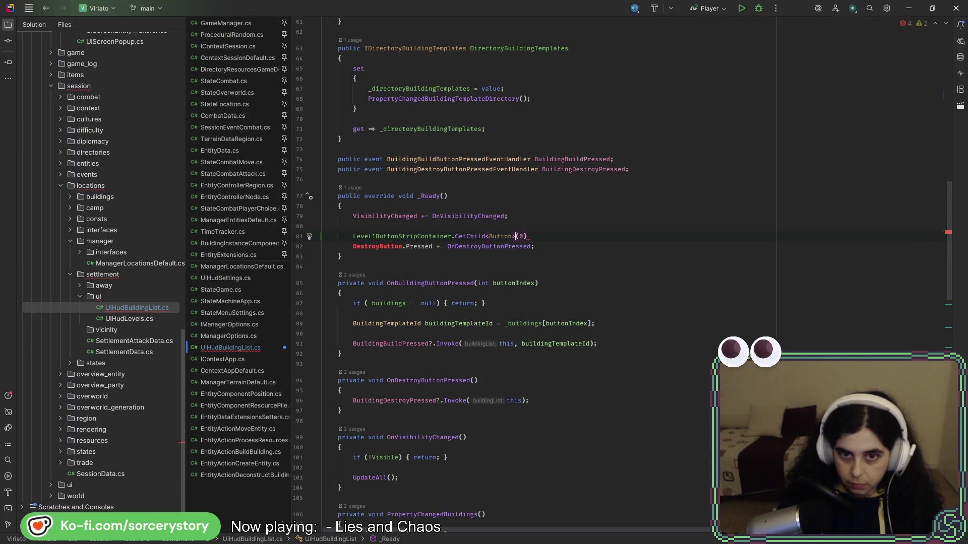
{"action": "key", "text": "End"}
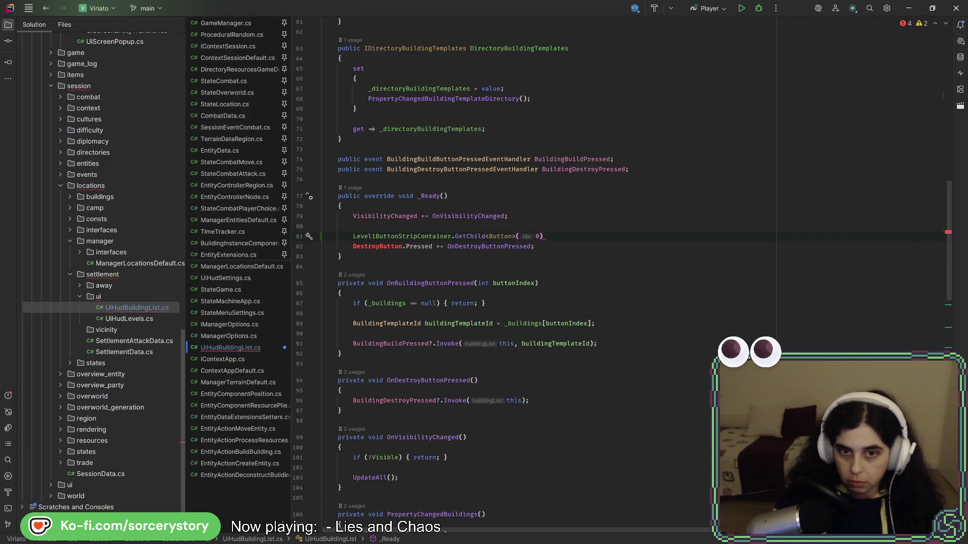
{"action": "type", "text": ".Pressed"}
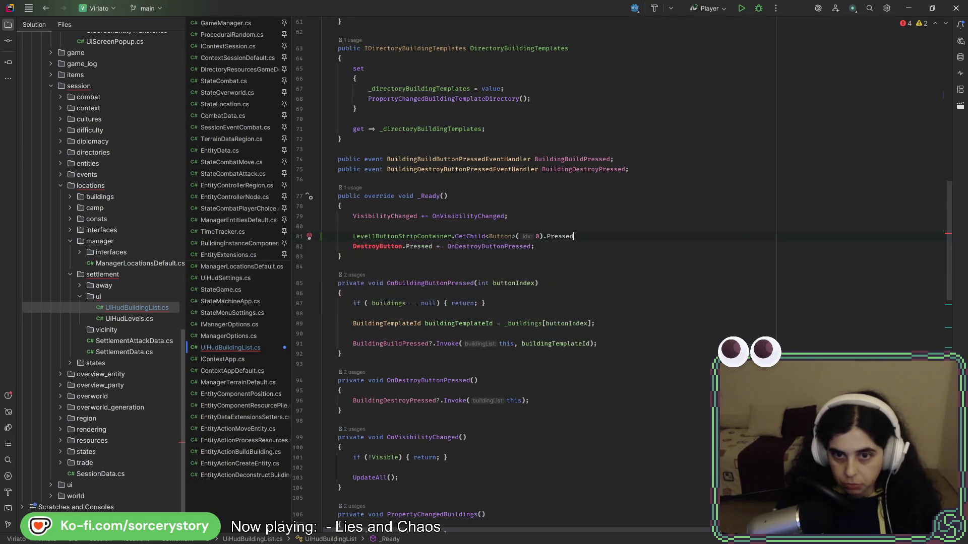
{"action": "type", "text": " += On"}
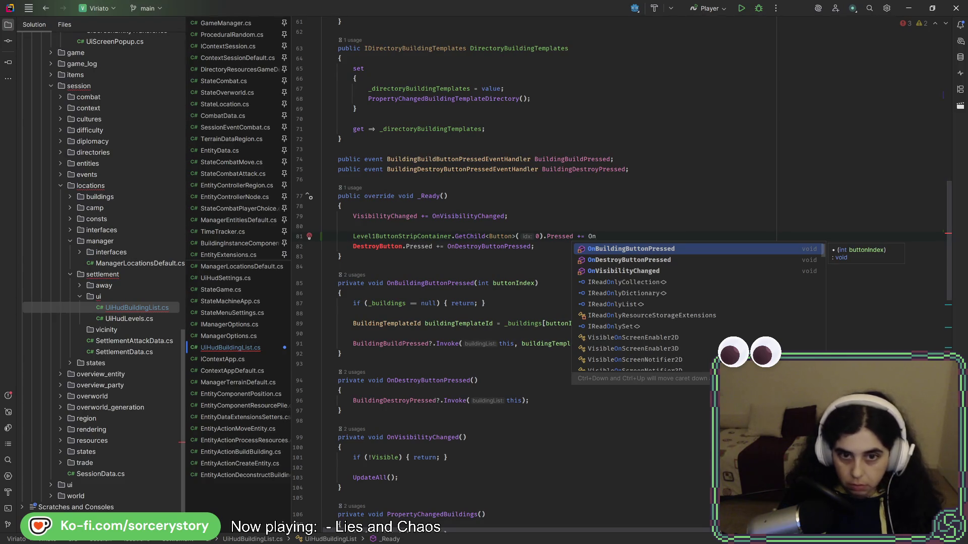
{"action": "type", "text": "Bui"}
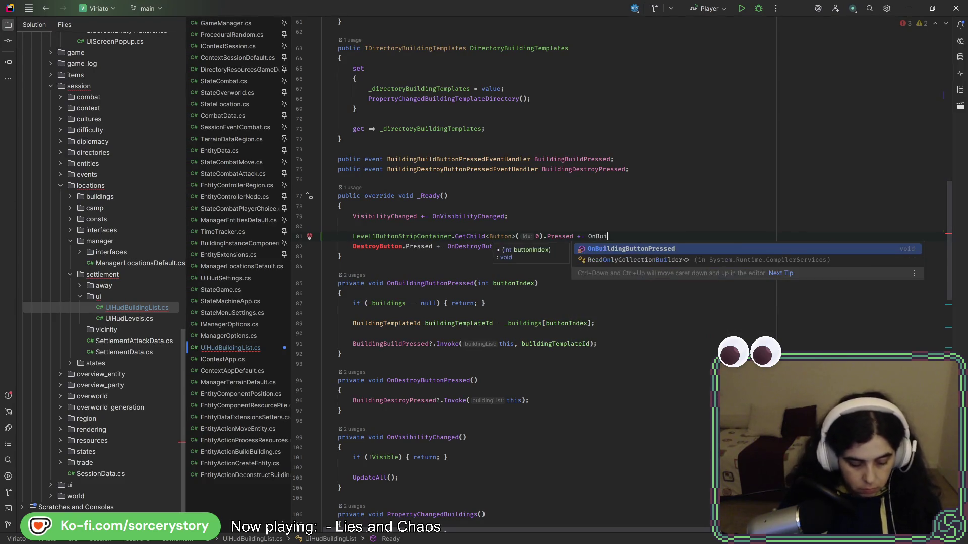
{"action": "type", "text": "ldingButton"}
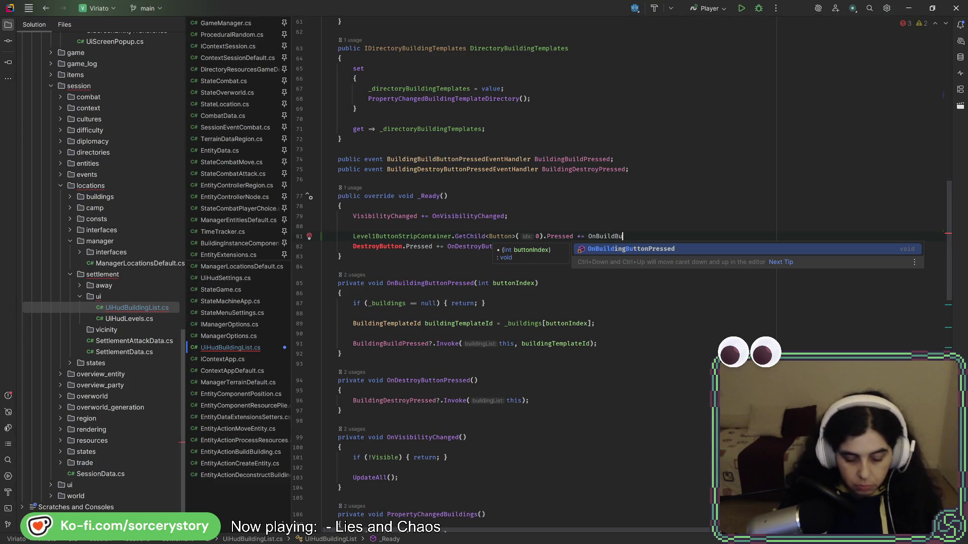
{"action": "type", "text": "Pressed();"}
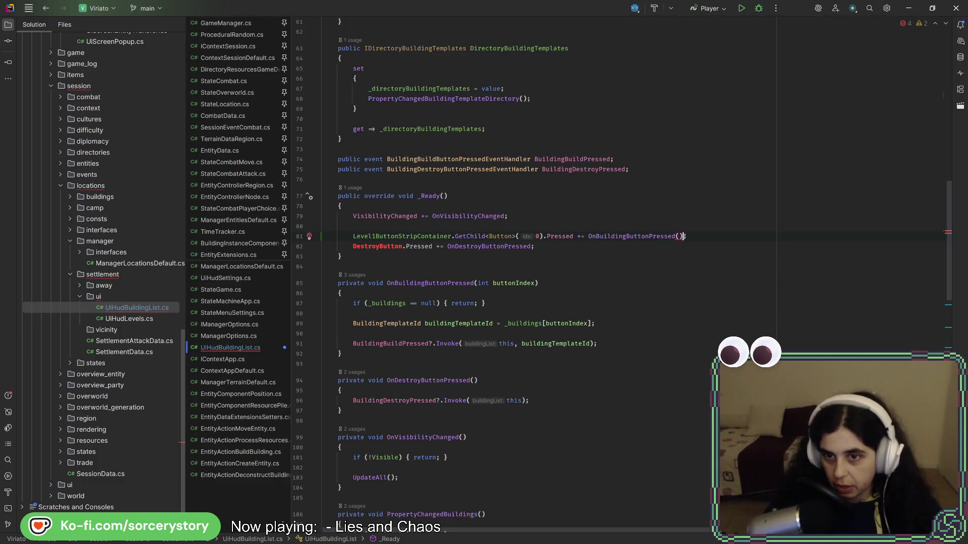
{"action": "key", "text": "BackSpace"}
{"action": "key", "text": "BackSpace"}
{"action": "key", "text": "BackSpace"}
{"action": "type", "text": ";"}
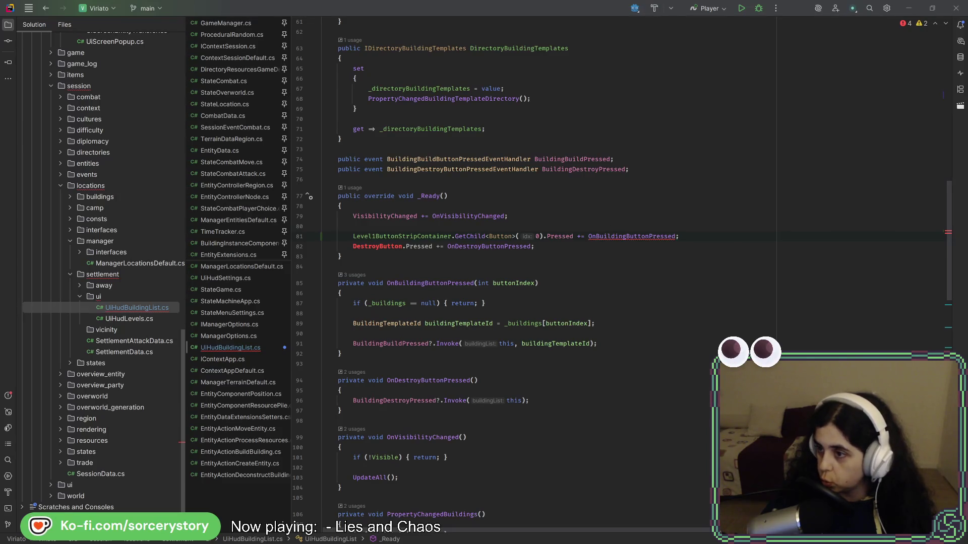
Hide the Level 2 node in the Godot canvas and return to Rider
{"action": "key", "text": "alt+Tab"}
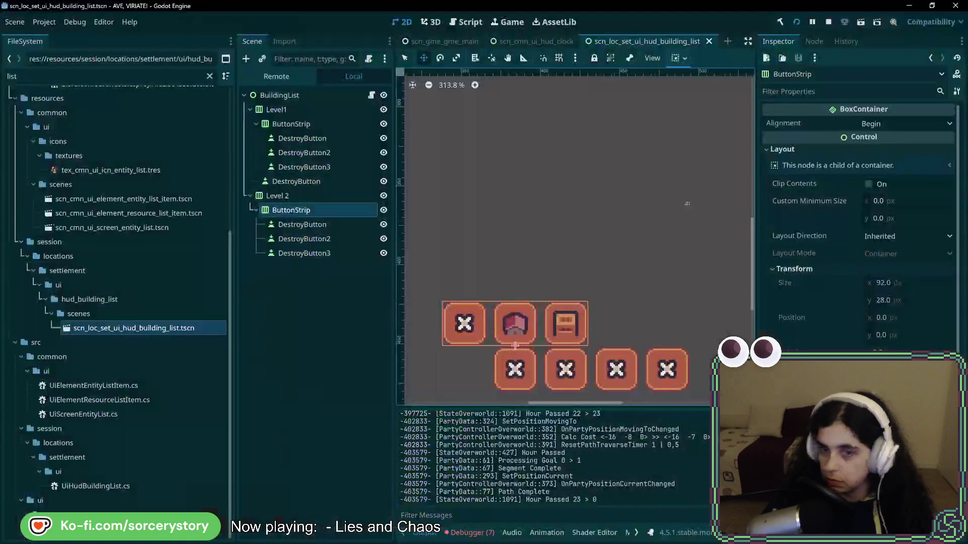
{"action": "left_click", "coordinate": [384, 196]}
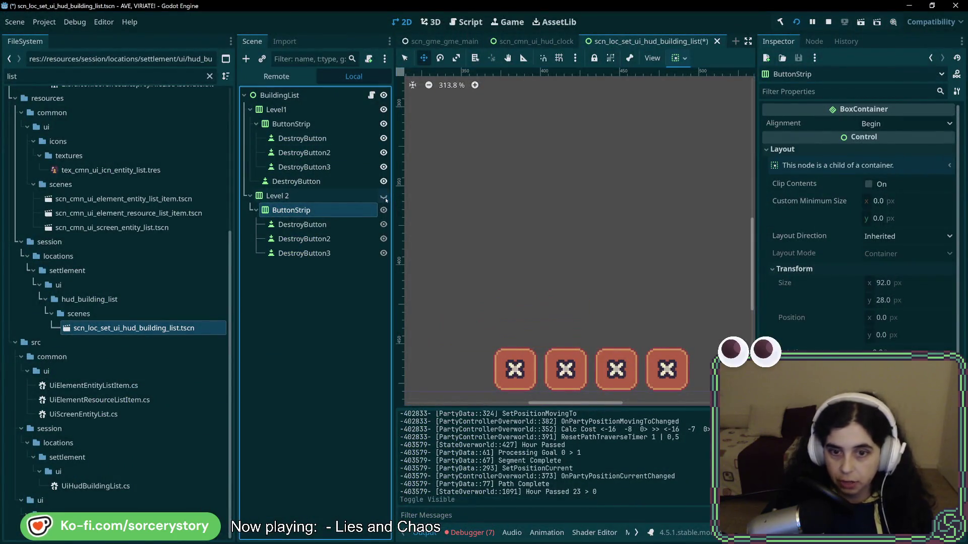
{"action": "key", "text": "alt+Tab"}
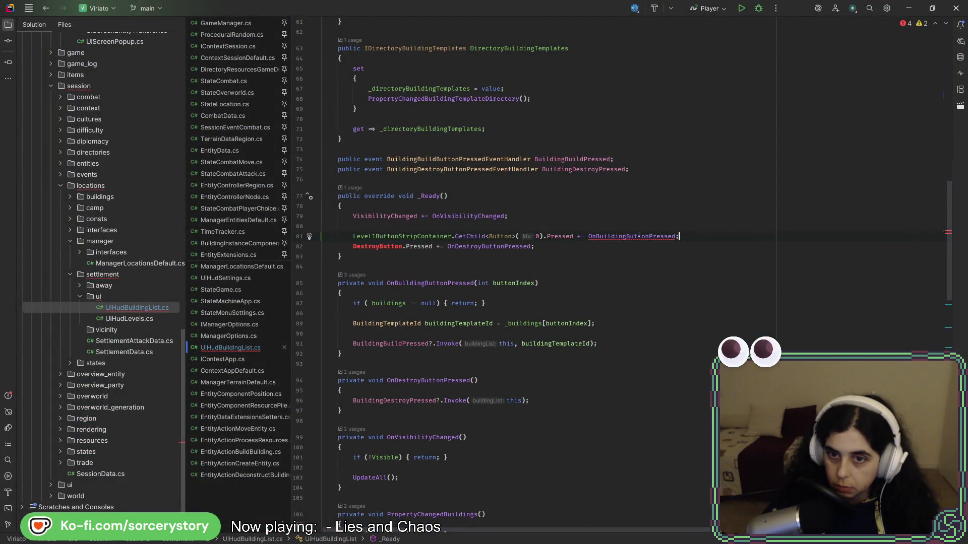
Replace DestroyButton on line 82 with the Level1 strip GetChild expression for OnDestroyButtonPressed
{"action": "left_click_drag", "start_coordinate": [544, 236], "coordinate": [352, 237]}
{"action": "type", "text": "Level1ButtonStripContainer.GetChild<Button>(0)"}
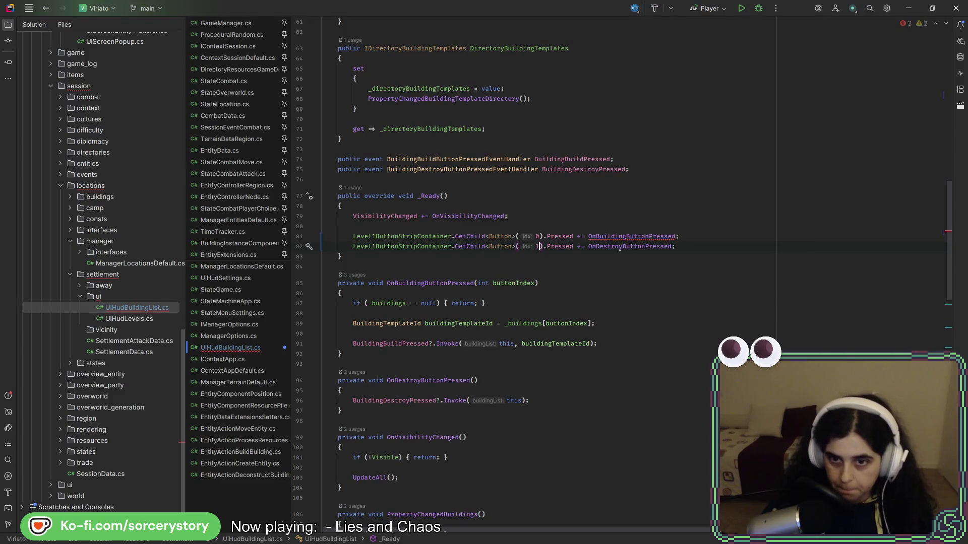
{"action": "key", "text": "Up"}
{"action": "key", "text": "Up"}
{"action": "key", "text": "Up"}
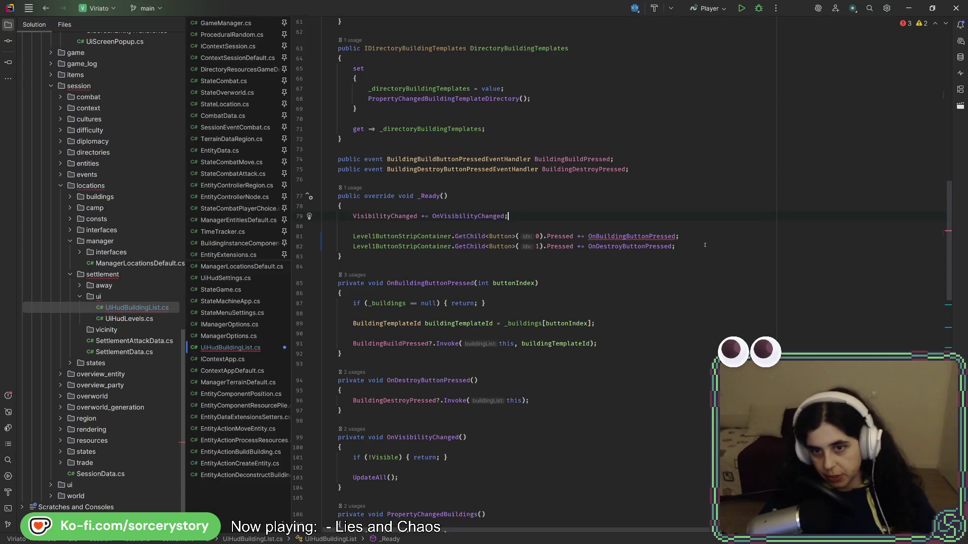
Review the two hookup lines and the OnBuildingButtonPressed method below _Ready
{"action": "left_click_drag", "start_coordinate": [705, 245], "coordinate": [705, 236]}
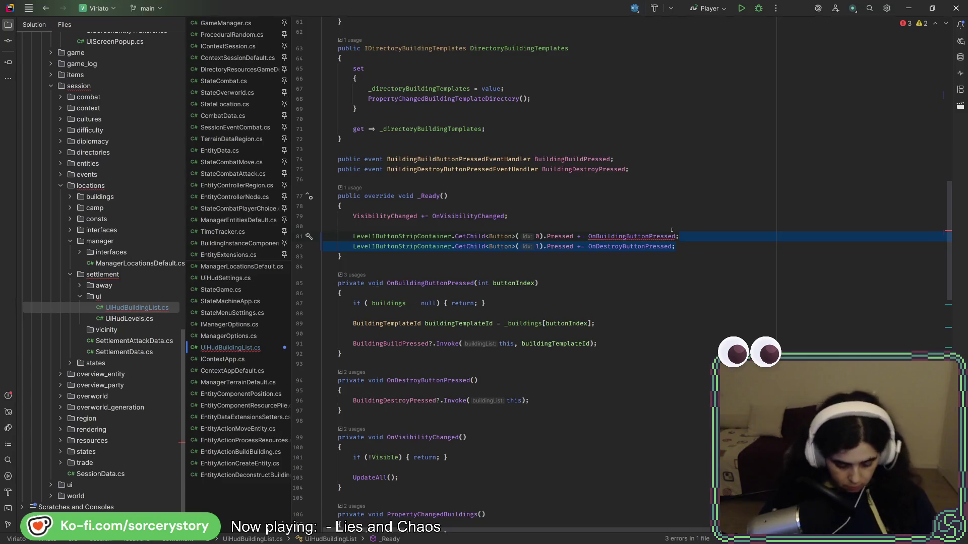
{"action": "mouse_move", "coordinate": [670, 244]}
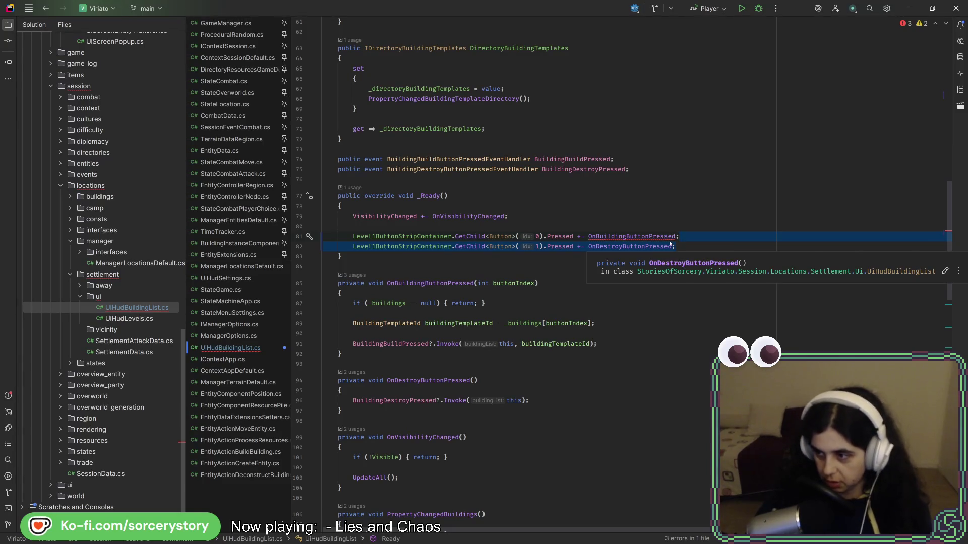
{"action": "key", "text": "Up"}
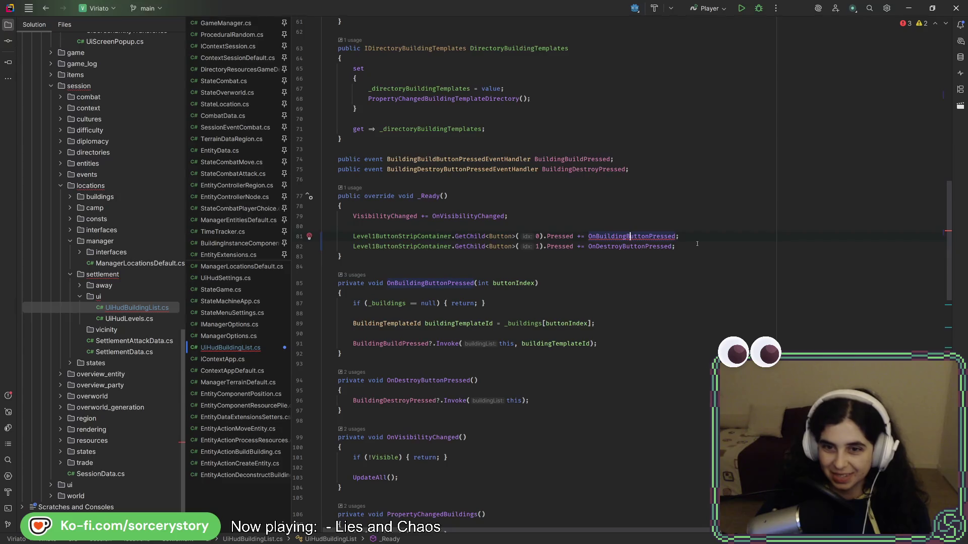
{"action": "key", "text": "Down"}
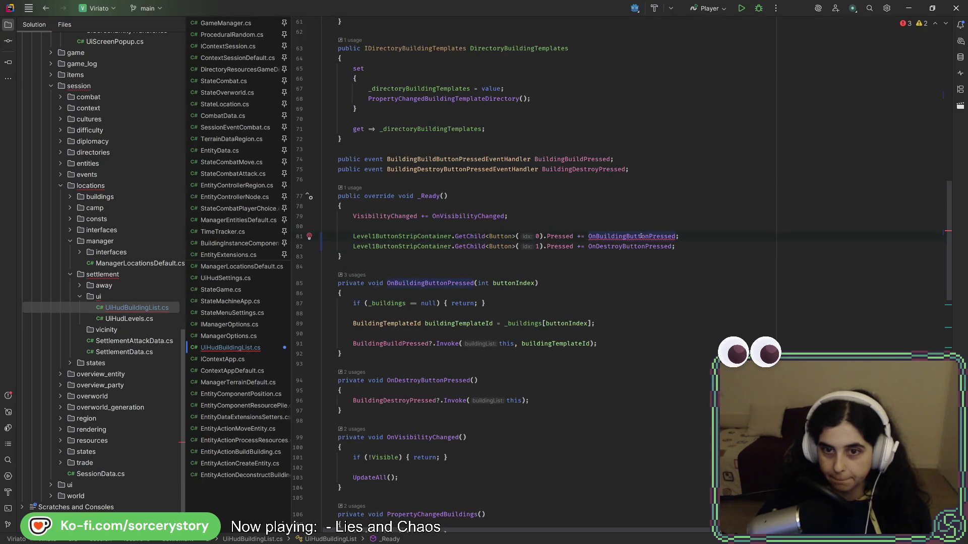
{"action": "key", "text": "Down"}
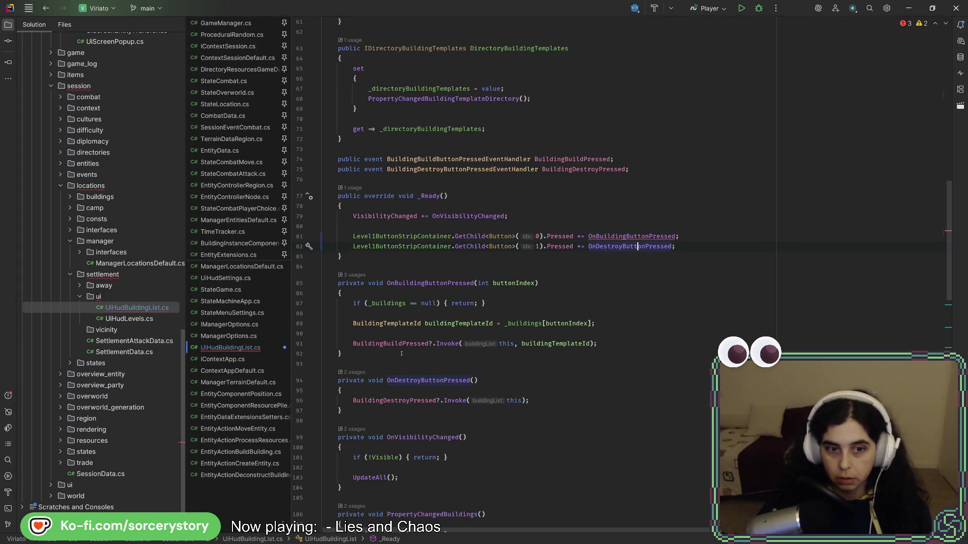
{"action": "left_click", "coordinate": [455, 283]}
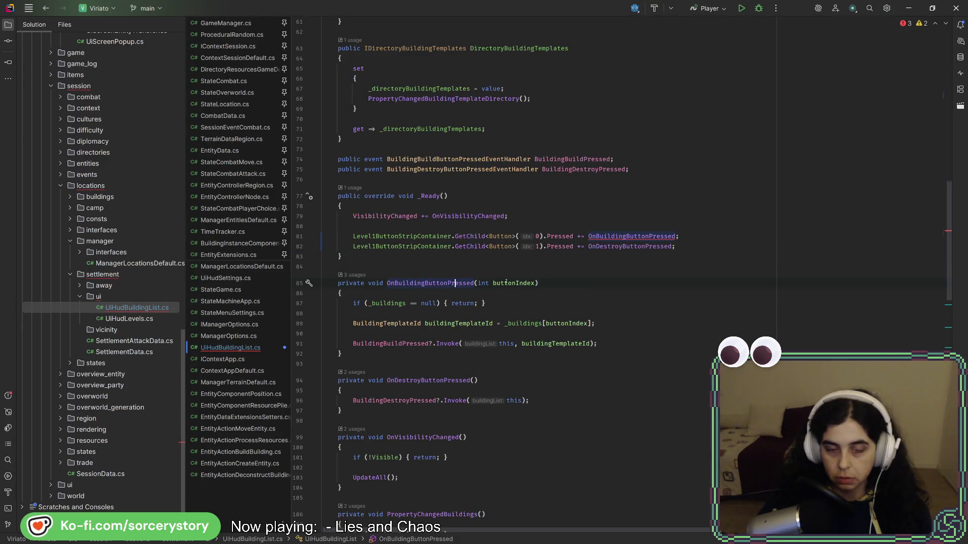
{"action": "key", "text": "ctrl+w"}
{"action": "key", "text": "ctrl+w"}
{"action": "key", "text": "ctrl+w"}
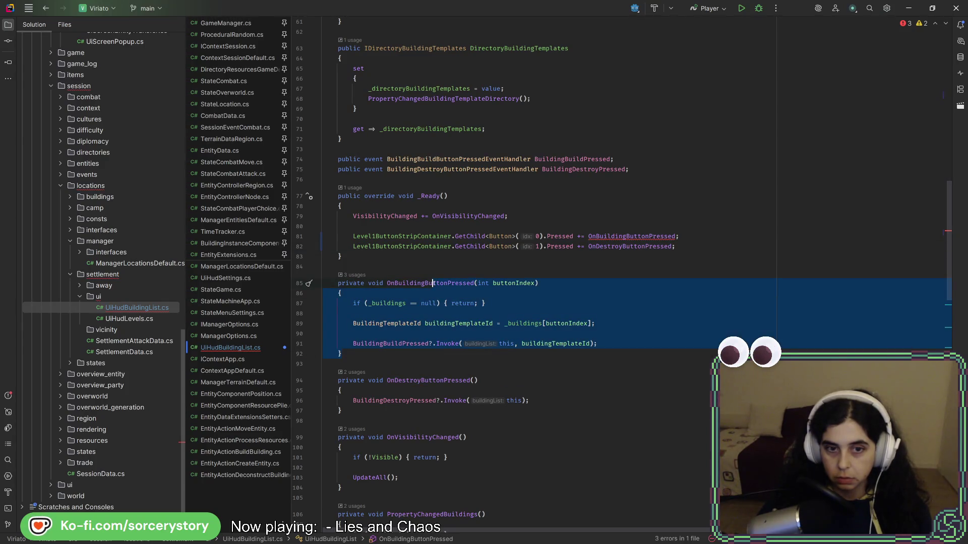
{"action": "key", "text": "Escape"}
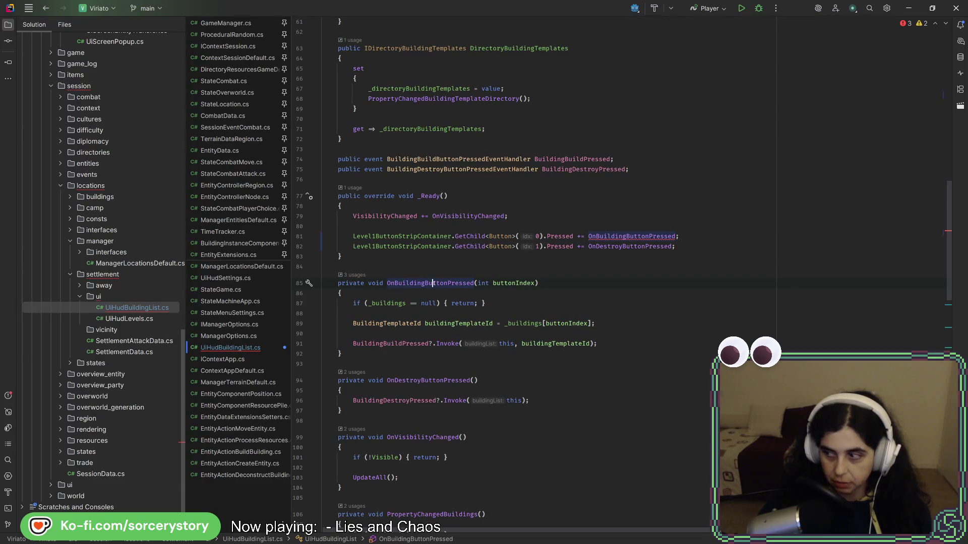
{"action": "left_click", "coordinate": [438, 258]}
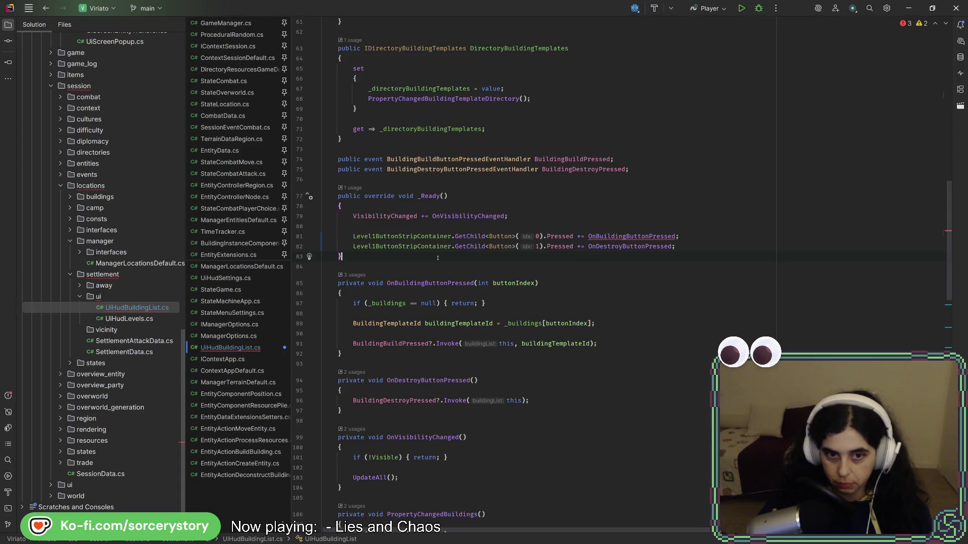
Rename the line 81 handler from OnBuildingButtonPressed to OnBuildButtonPressed
{"action": "left_click", "coordinate": [440, 283]}
{"action": "scroll", "coordinate": [479, 343], "scroll_direction": "down", "scroll_amount": 15}
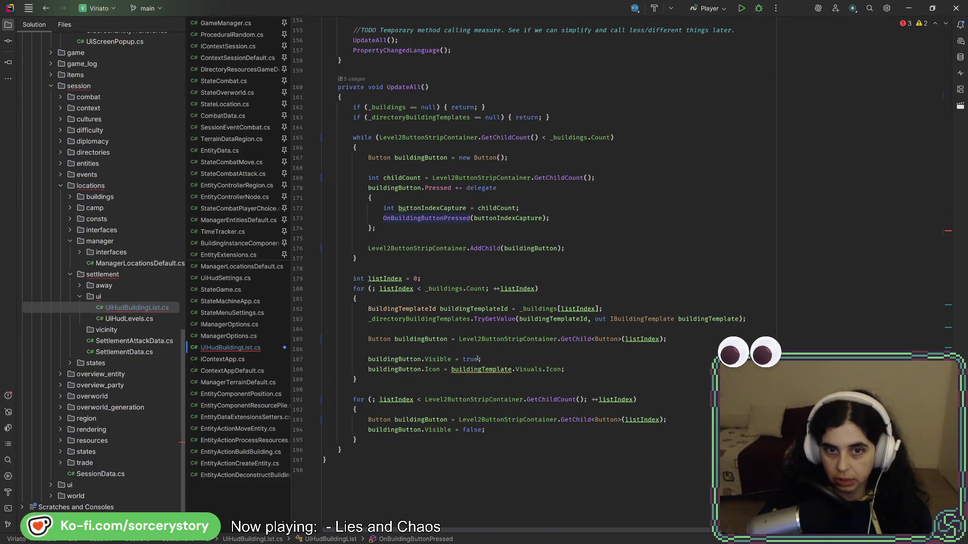
{"action": "scroll", "coordinate": [477, 359], "scroll_direction": "up", "scroll_amount": 10}
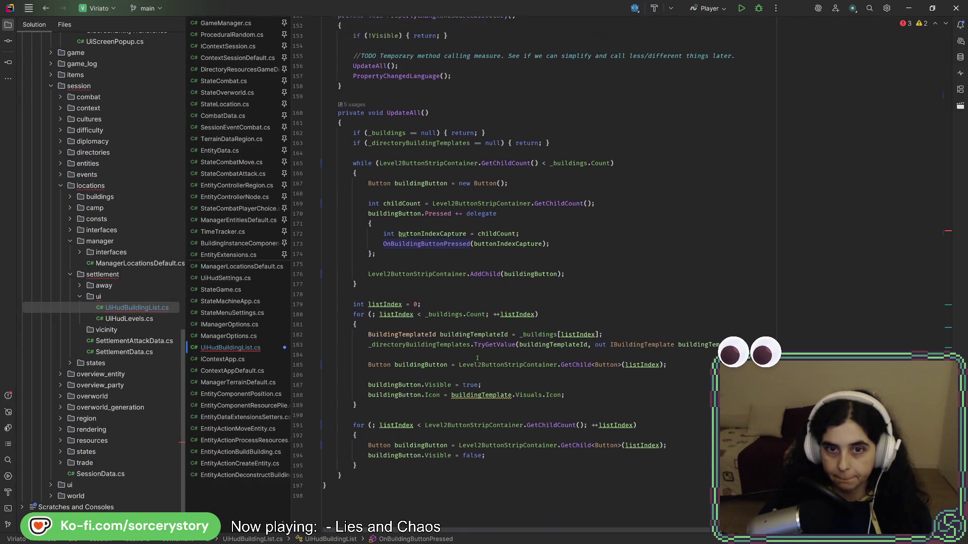
{"action": "scroll", "coordinate": [477, 355], "scroll_direction": "up", "scroll_amount": 6}
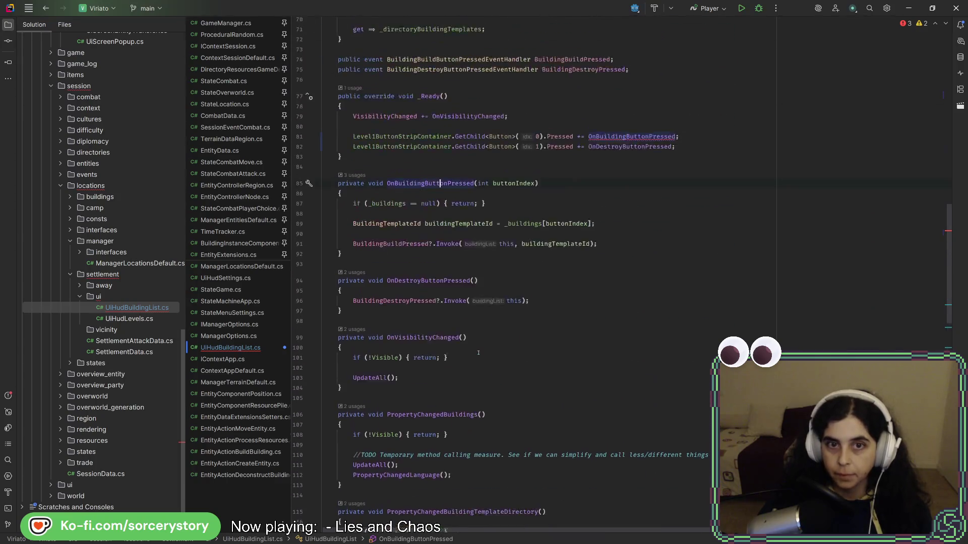
{"action": "left_click", "coordinate": [444, 320]}
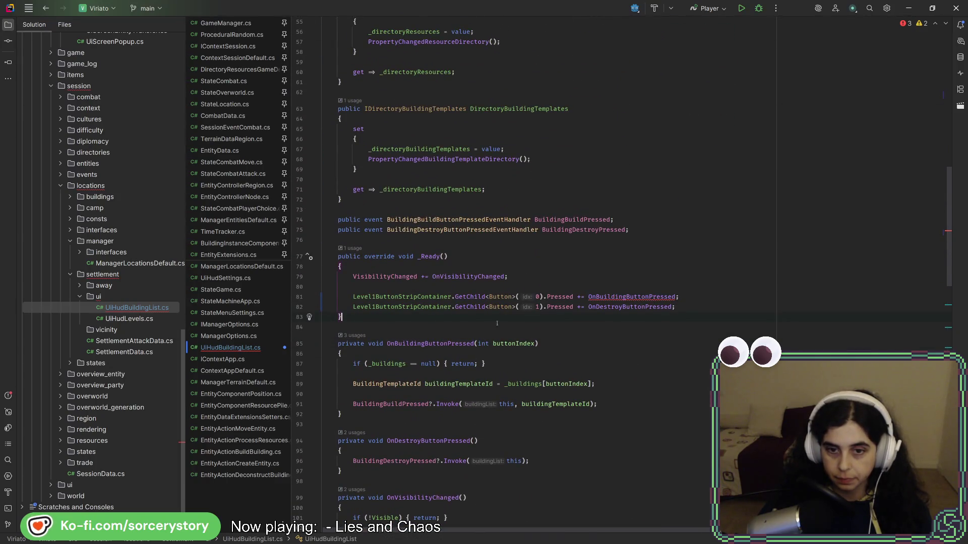
{"action": "left_click", "coordinate": [432, 344]}
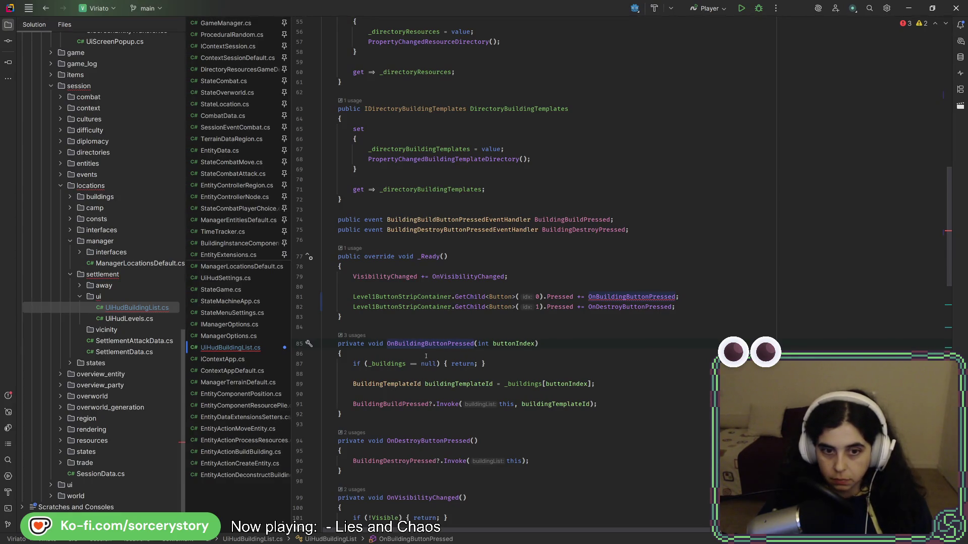
{"action": "left_click", "coordinate": [649, 297]}
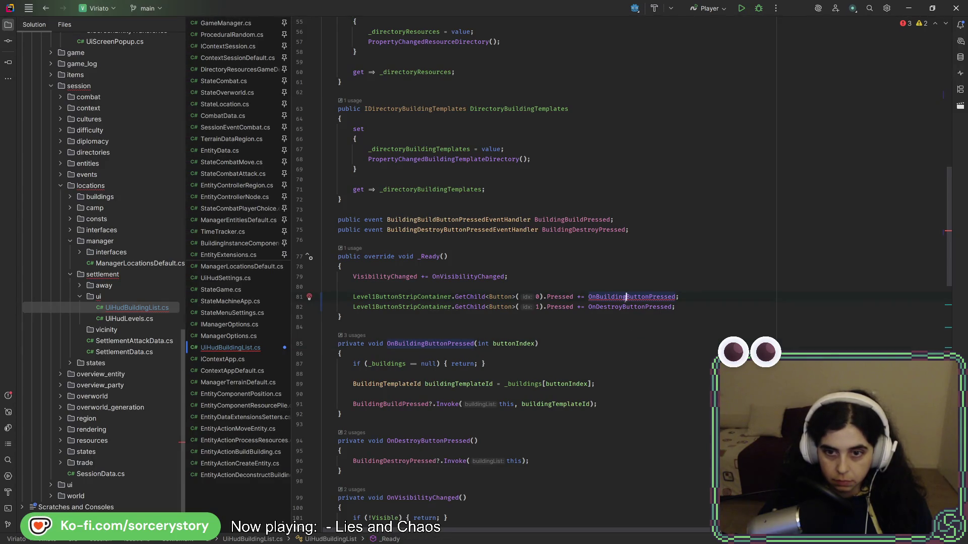
{"action": "key", "text": "BackSpace"}
{"action": "key", "text": "BackSpace"}
{"action": "key", "text": "BackSpace"}
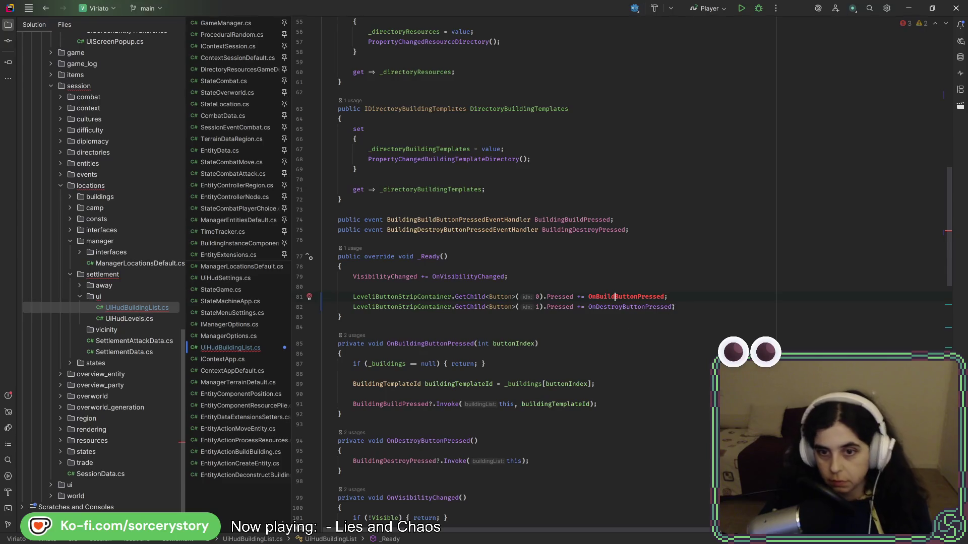
Generate an empty OnBuildButtonPressed method below _Ready via Alt+Enter, removing its throw line
{"action": "key", "text": "Down"}
{"action": "key", "text": "Down"}
{"action": "key", "text": "Return"}
{"action": "key", "text": "Return"}
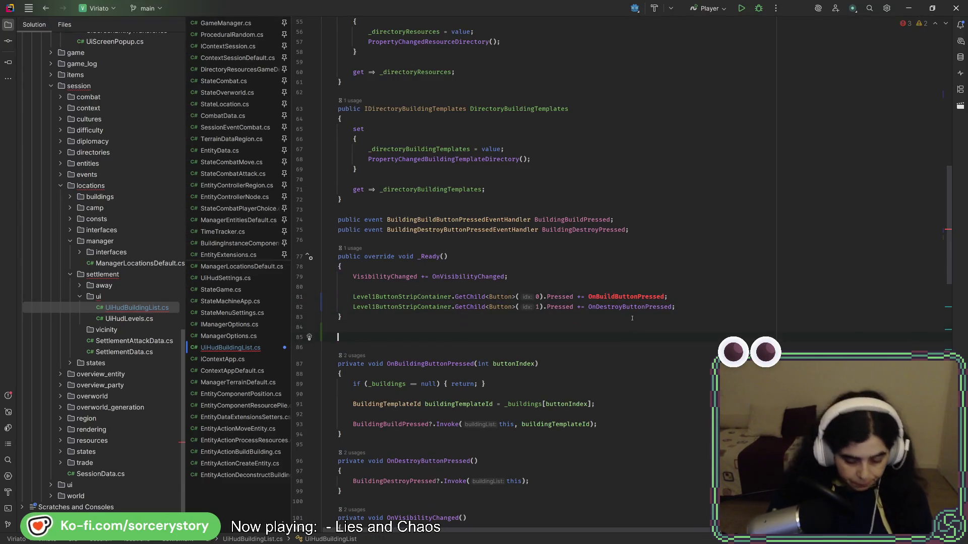
{"action": "type", "text": "p"}
{"action": "key", "text": "BackSpace"}
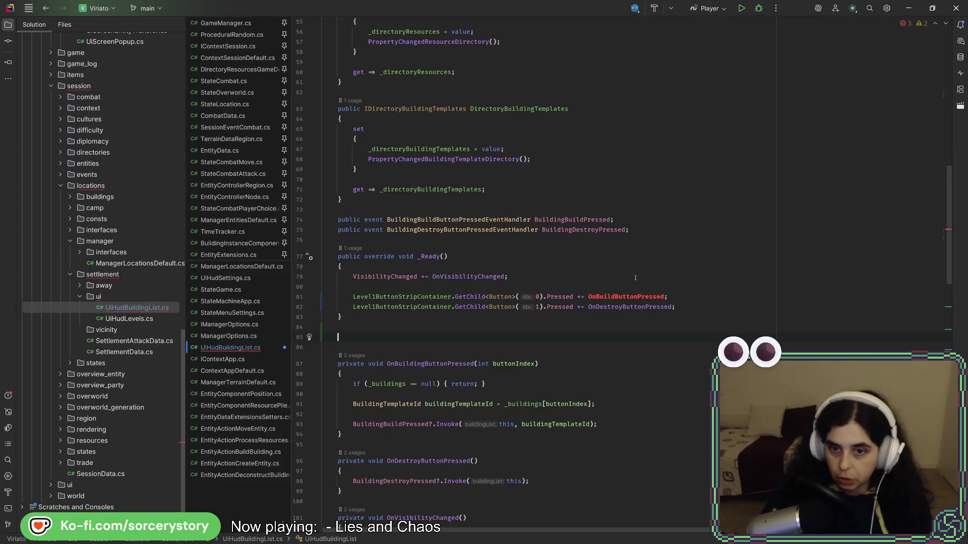
{"action": "key", "text": "shift"}
{"action": "key", "text": "shift"}
{"action": "key", "text": "Escape"}
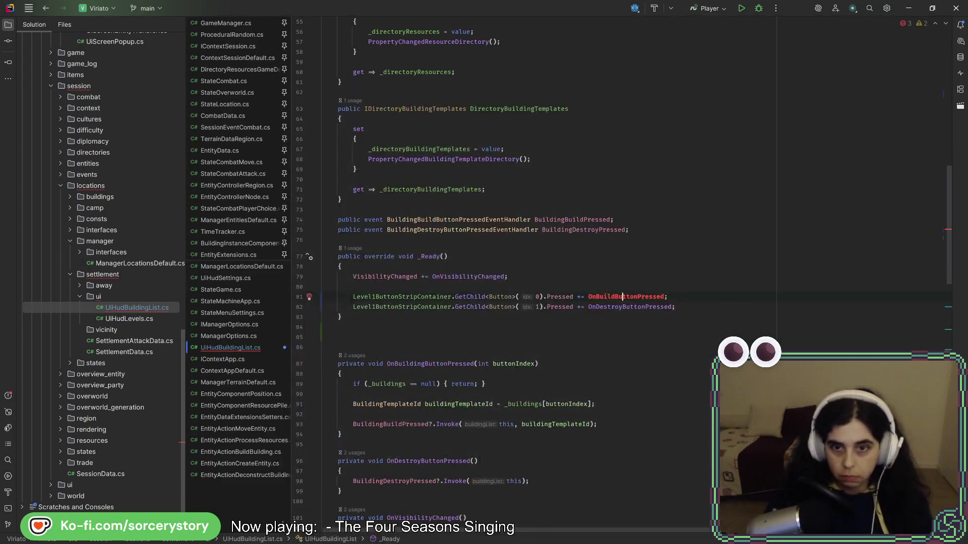
{"action": "key", "text": "alt+Return"}
{"action": "key", "text": "Return"}
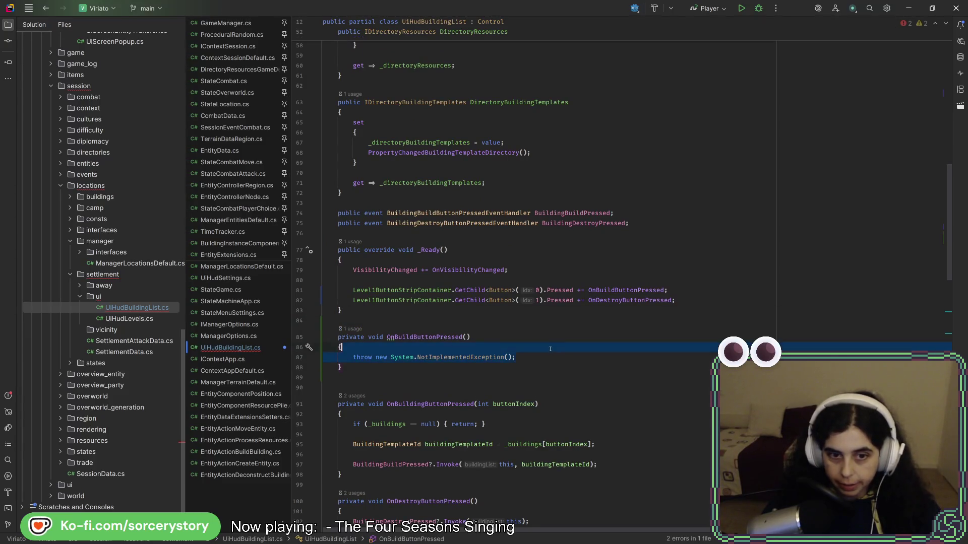
{"action": "key", "text": "BackSpace"}
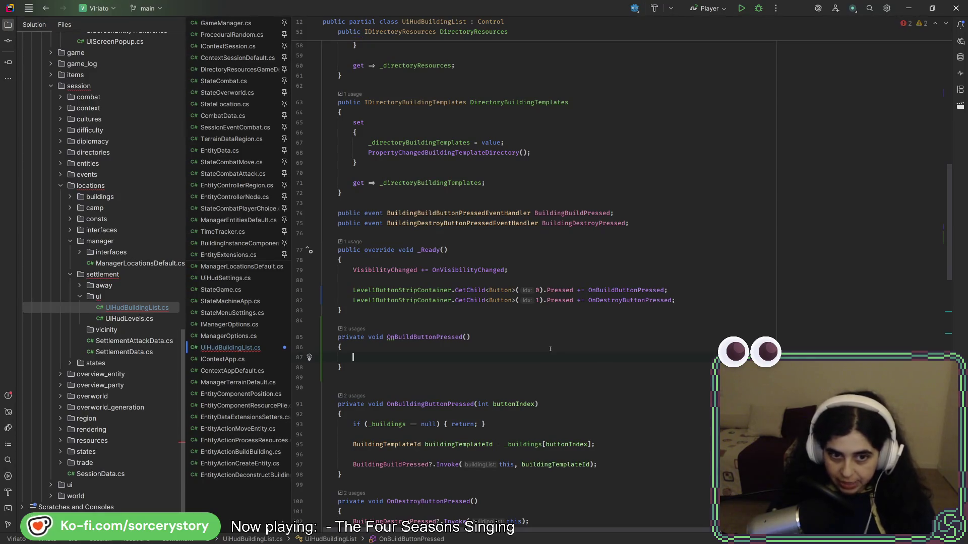
Make OnBuildButtonPressed set 'Level2Container.Visible = true;'
{"action": "type", "text": "Level"}
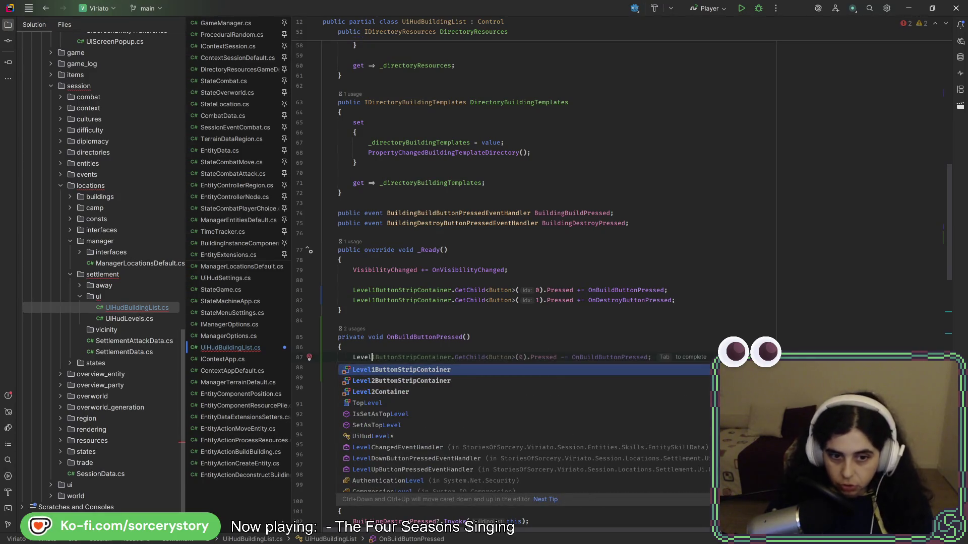
{"action": "type", "text": "2Container.Vi"}
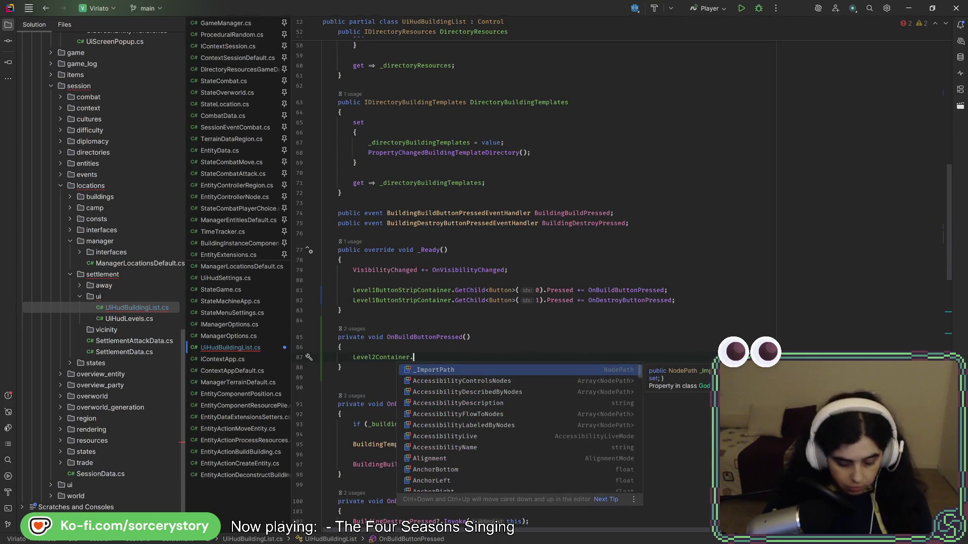
{"action": "key", "text": "Down"}
{"action": "key", "text": "Return"}
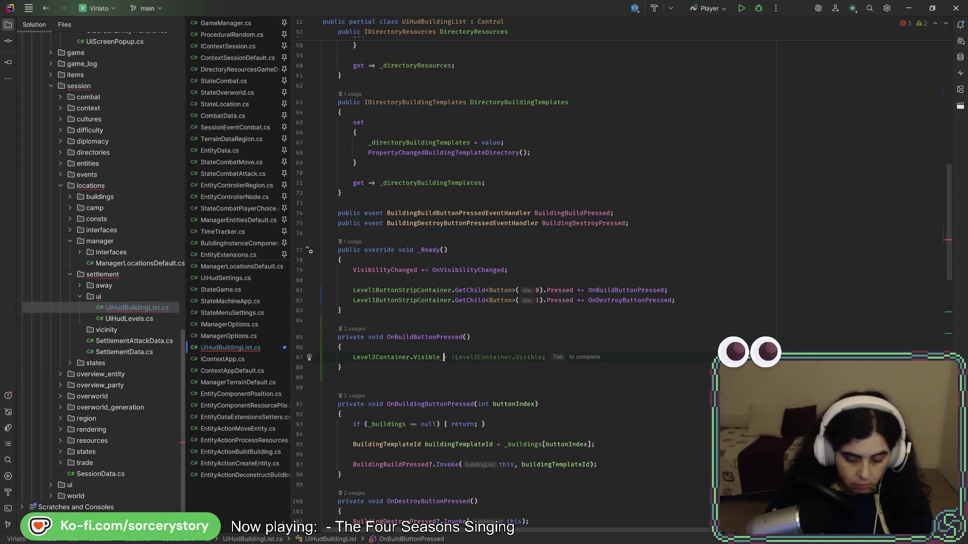
{"action": "type", "text": "= true;"}
{"action": "key", "text": "Return"}
{"action": "key", "text": "Return"}
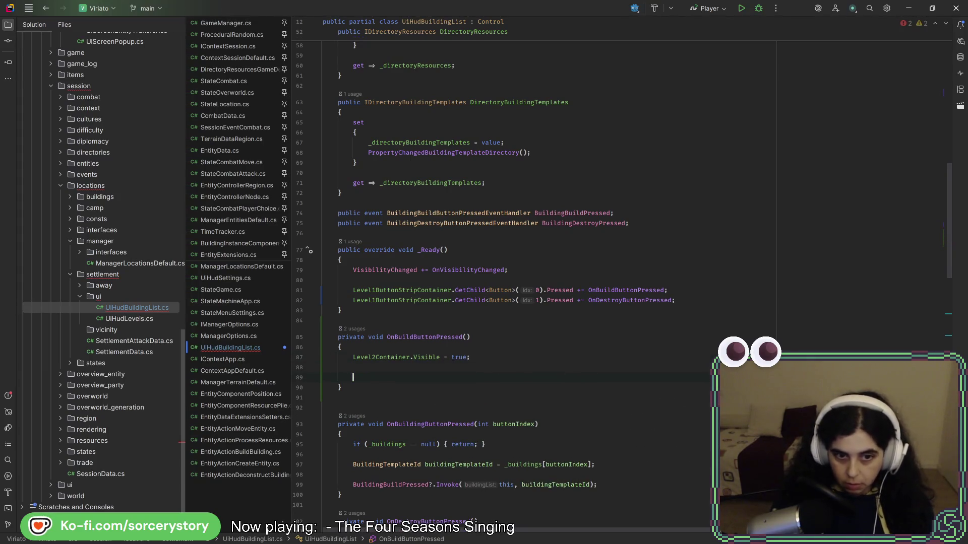
Begin a Level2Container.Position line, then switch to the Godot building-list scene
{"action": "type", "text": "Level"}
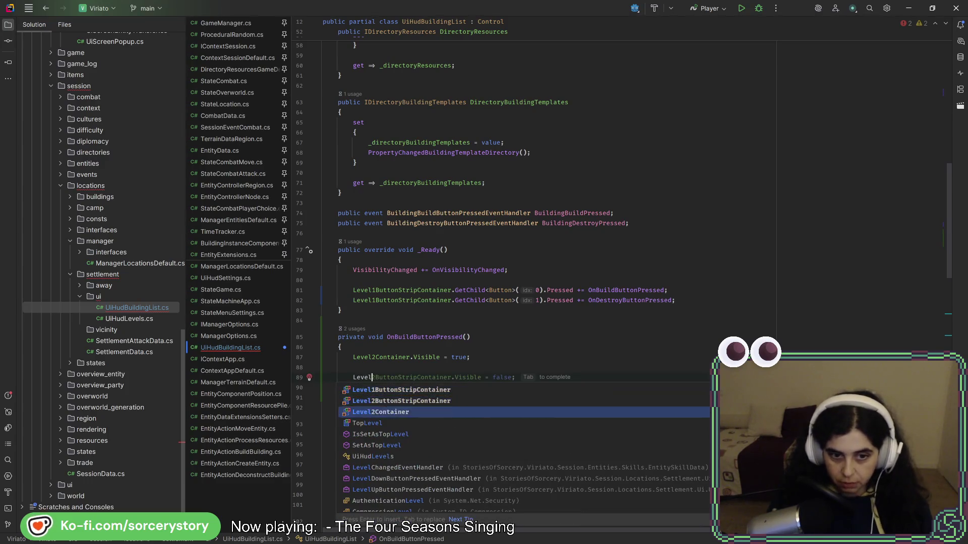
{"action": "type", "text": "2Container.posi"}
{"action": "key", "text": "Return"}
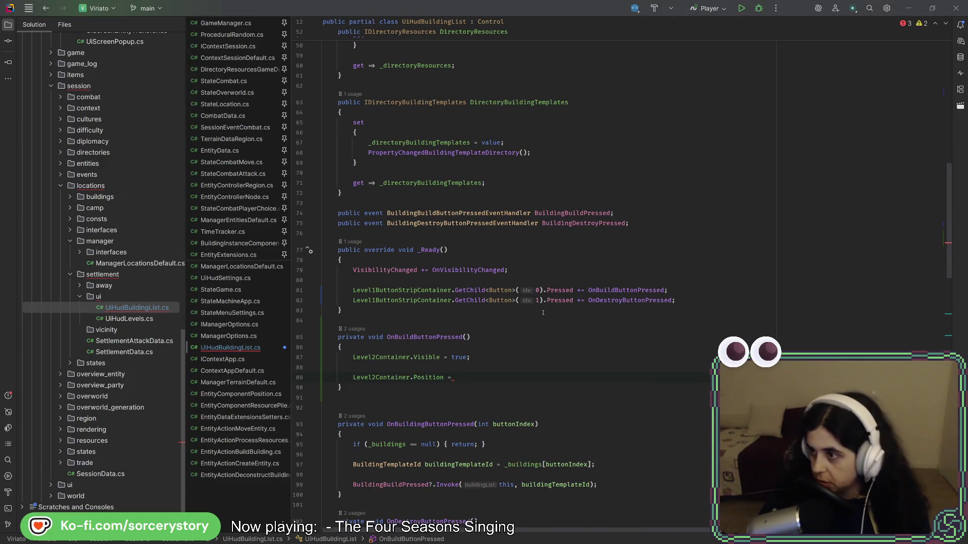
{"action": "key", "text": "alt+Tab"}
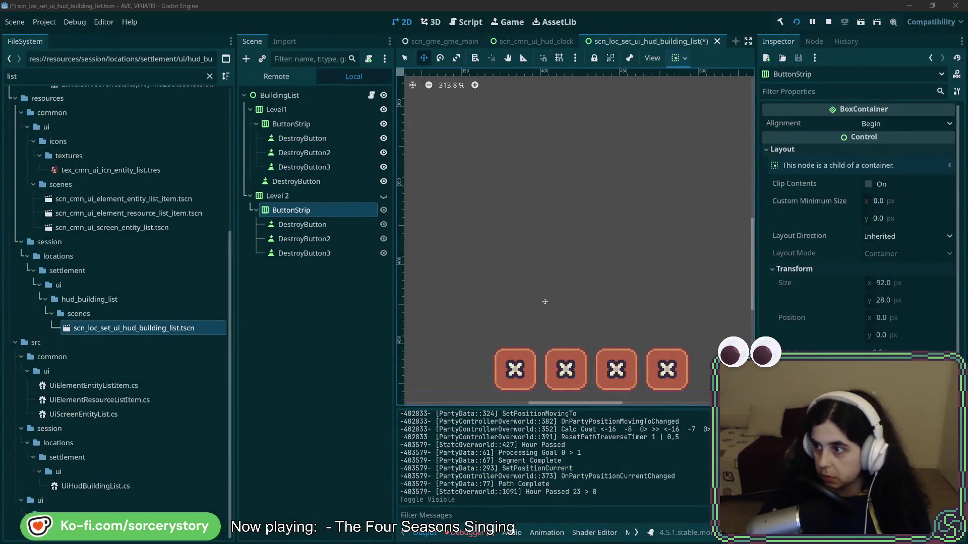
Look up the first Level1 DestroyButton's layout in Godot: 28×28 px at position 0, 0
{"action": "key", "text": "alt+Tab"}
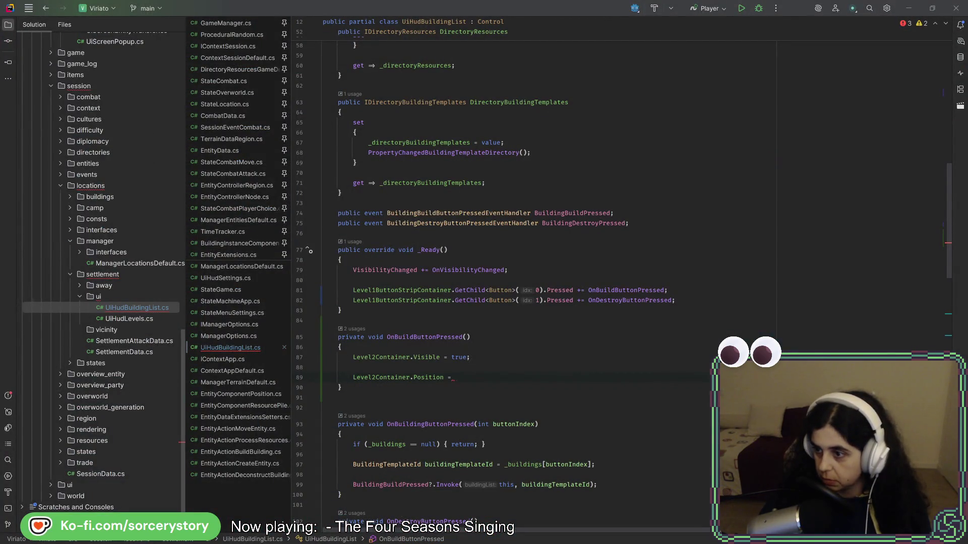
{"action": "key", "text": "alt+Tab"}
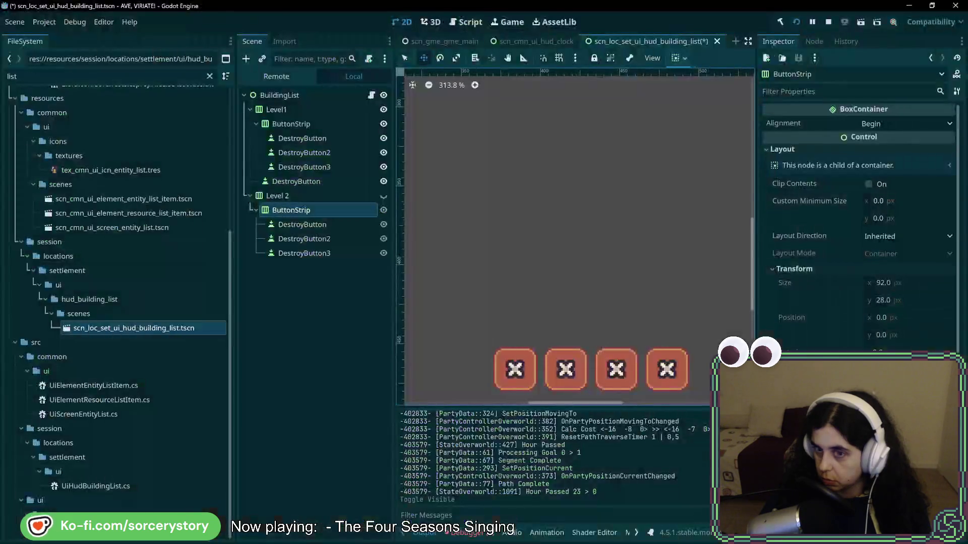
{"action": "left_click", "coordinate": [302, 138]}
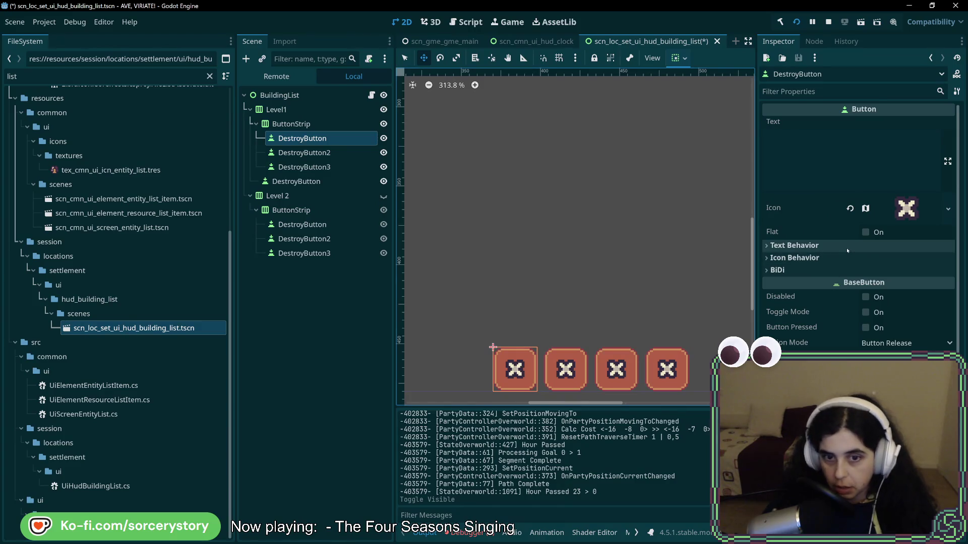
{"action": "scroll", "coordinate": [890, 291], "scroll_direction": "down", "scroll_amount": 5}
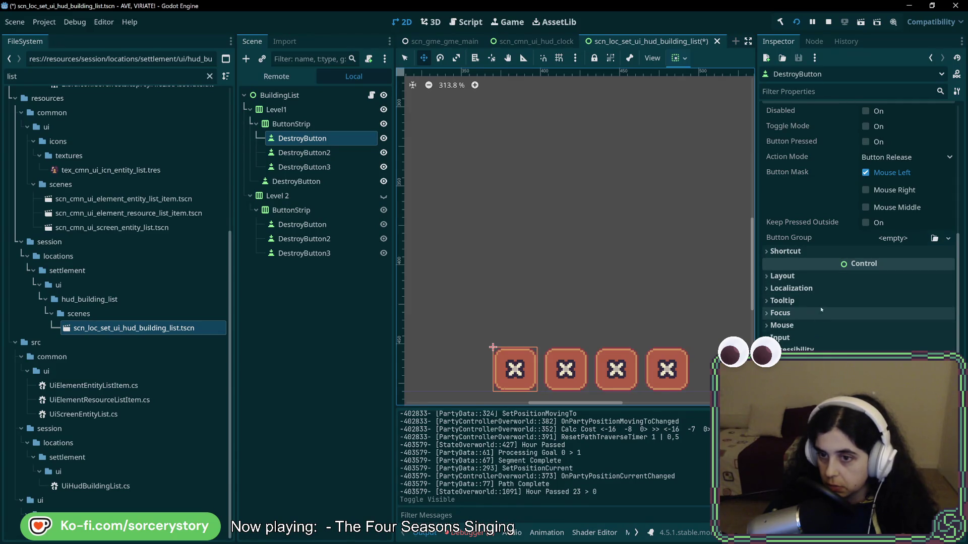
{"action": "scroll", "coordinate": [825, 271], "scroll_direction": "up", "scroll_amount": 3}
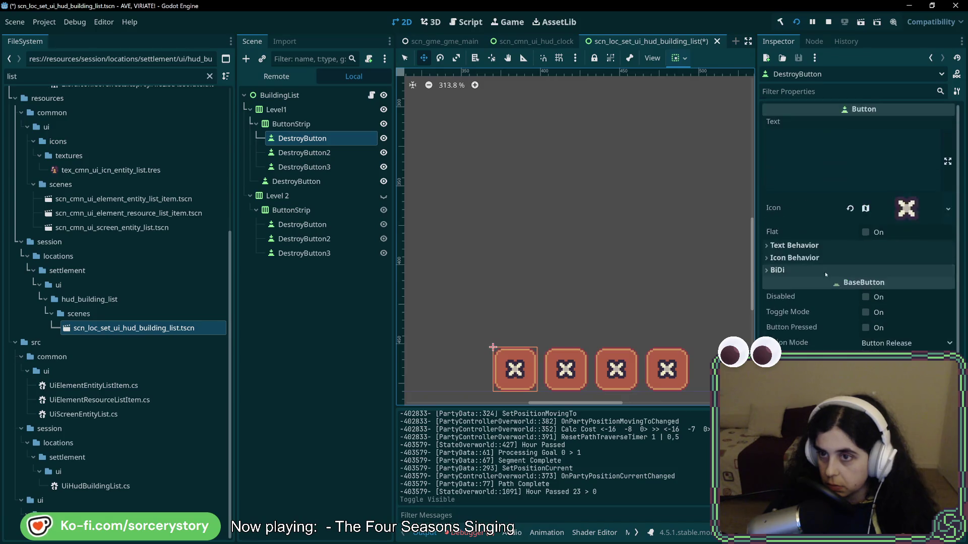
{"action": "scroll", "coordinate": [825, 272], "scroll_direction": "down", "scroll_amount": 3}
{"action": "left_click", "coordinate": [806, 278]}
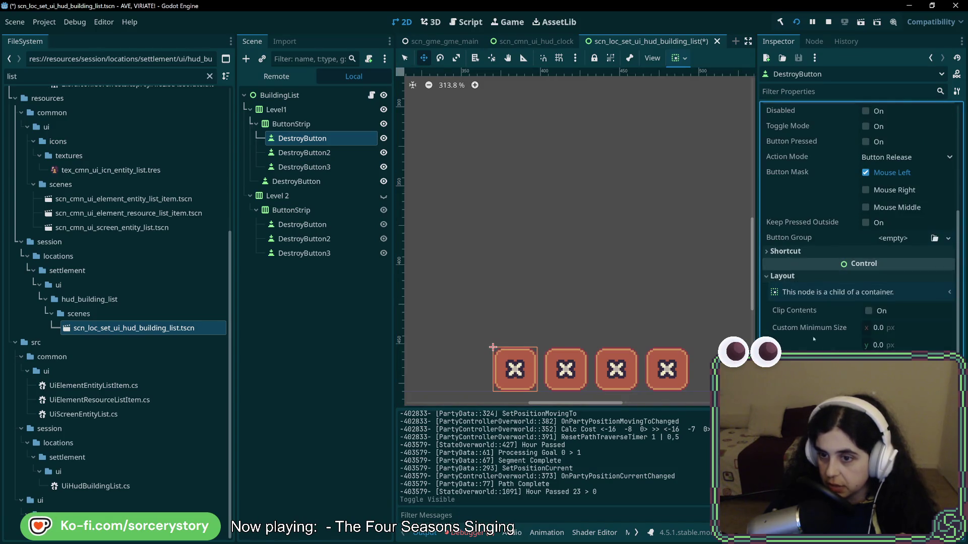
{"action": "scroll", "coordinate": [825, 302], "scroll_direction": "down", "scroll_amount": 5}
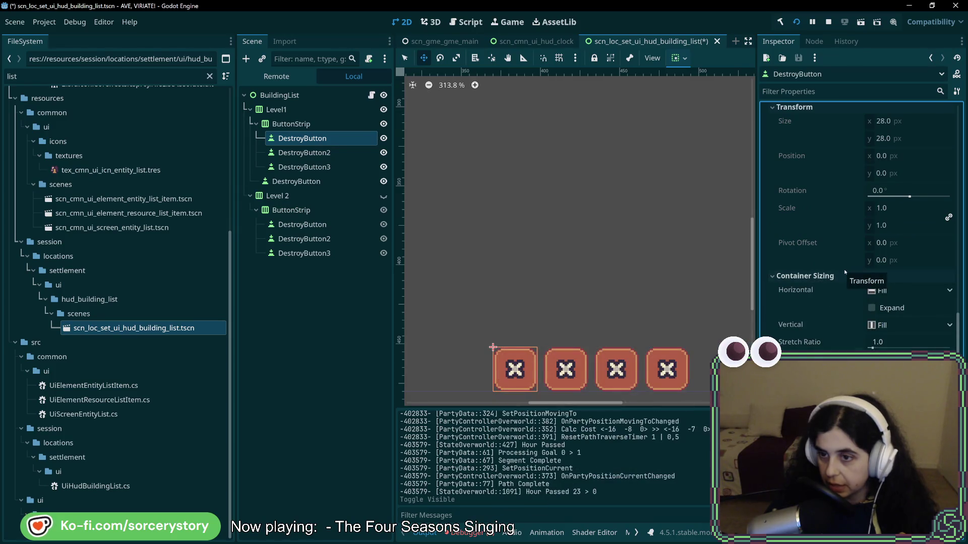
{"action": "scroll", "coordinate": [851, 302], "scroll_direction": "up", "scroll_amount": 3}
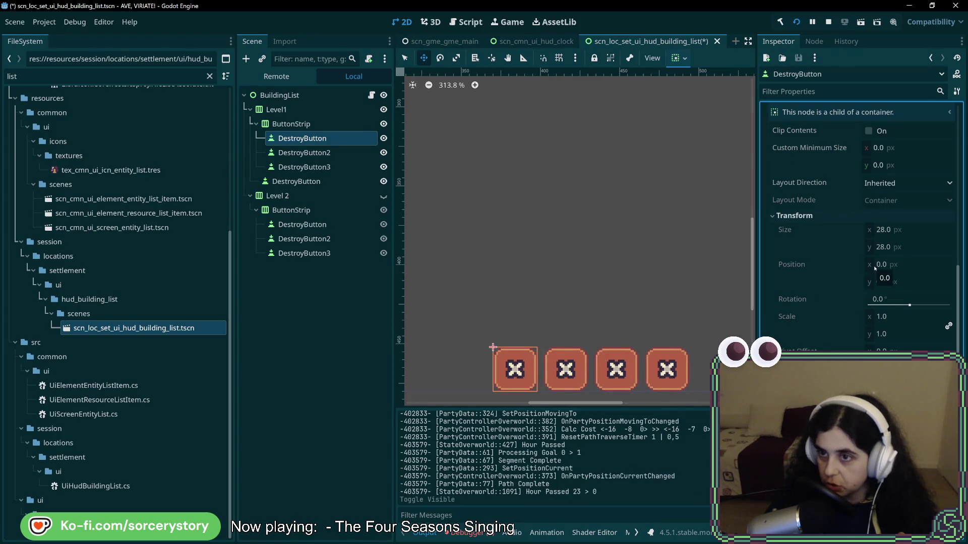
{"action": "scroll", "coordinate": [875, 269], "scroll_direction": "down", "scroll_amount": 5}
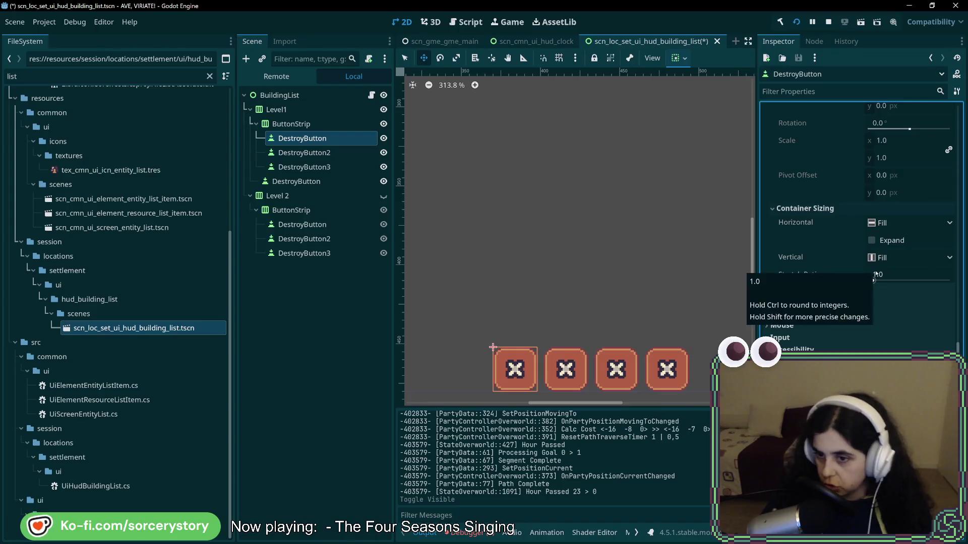
{"action": "key", "text": "alt+Tab"}
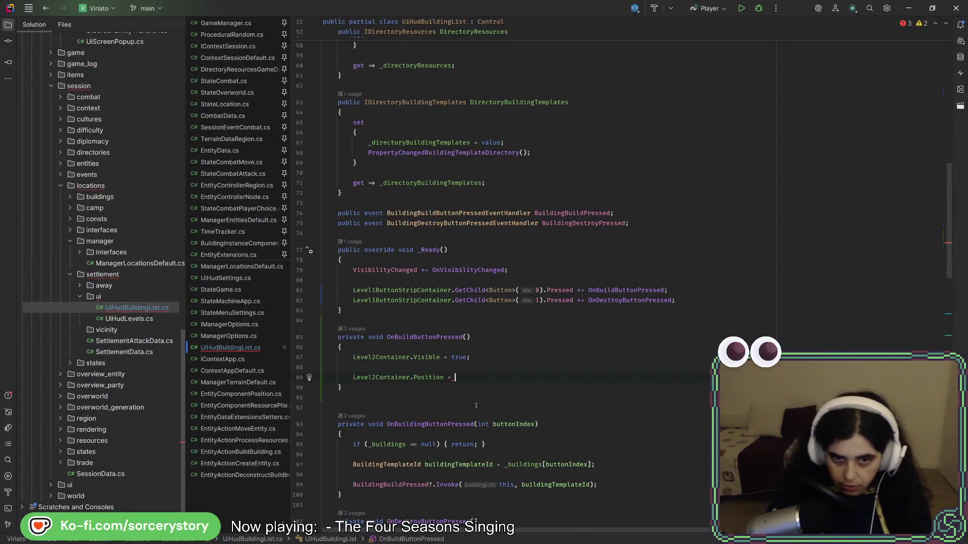
Set Level2Container.Position on line 89 to Level1ButtonStripContainer.GetChild<Button>(0).GlobalPosition
{"action": "left_click", "coordinate": [511, 290]}
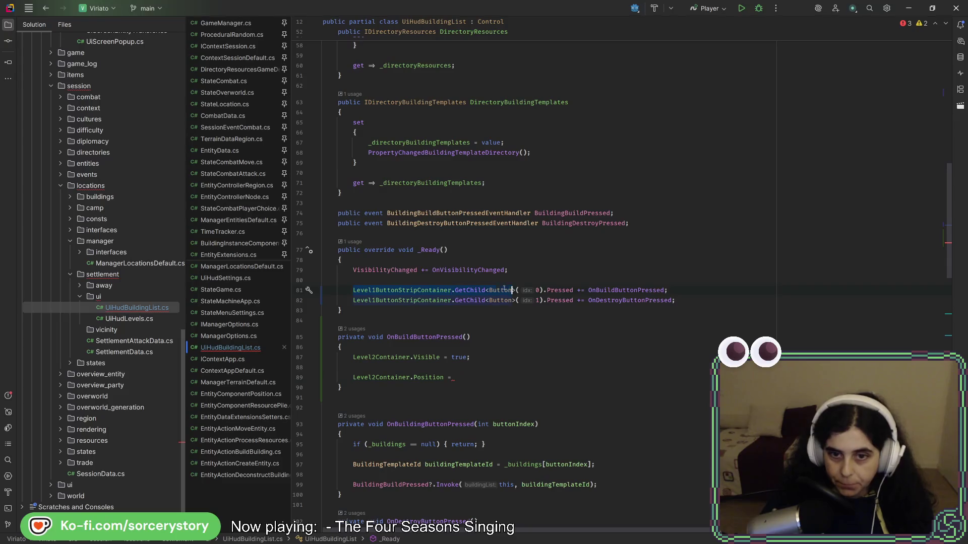
{"action": "key", "text": "ctrl+c"}
{"action": "left_click", "coordinate": [457, 377]}
{"action": "key", "text": "ctrl+v"}
{"action": "type", "text": ")."}
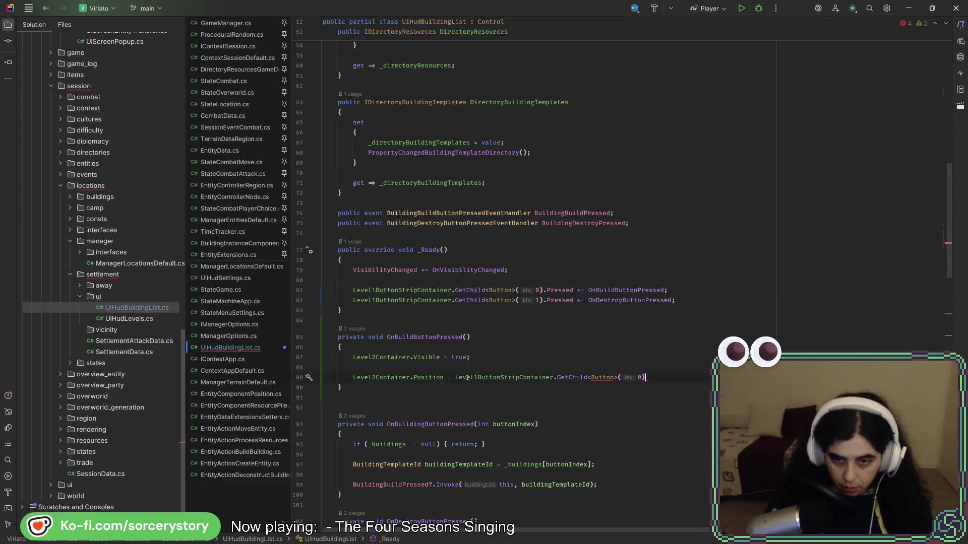
{"action": "type", "text": "po"}
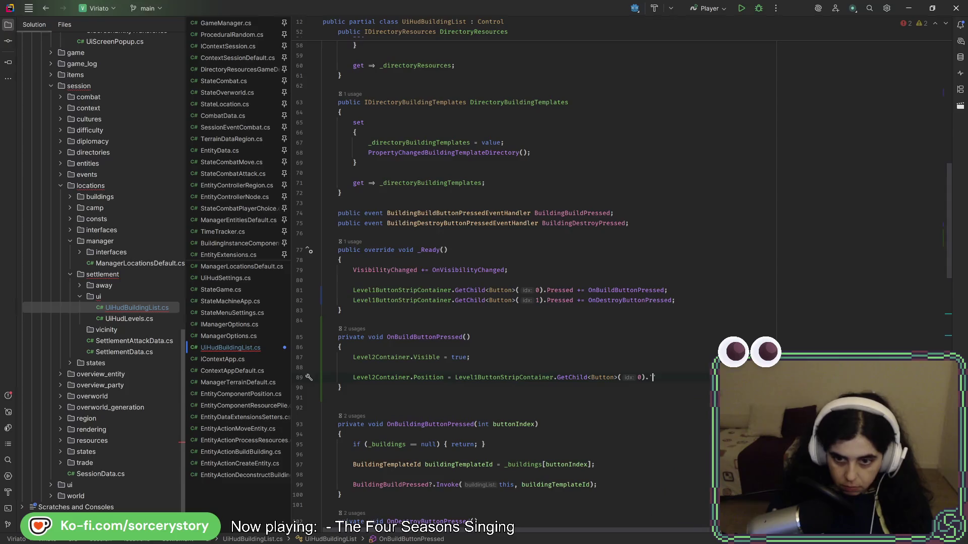
{"action": "type", "text": "si"}
{"action": "key", "text": "Down"}
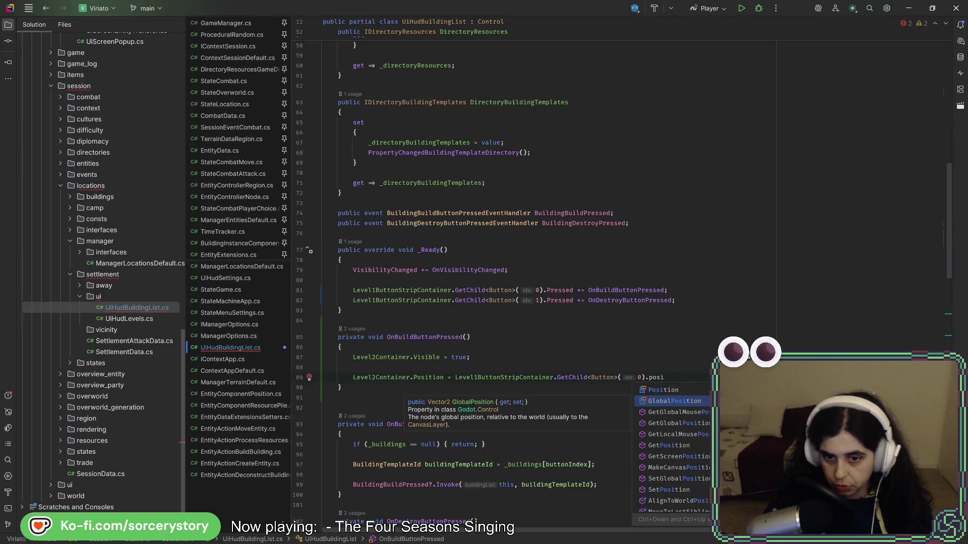
{"action": "key", "text": "Return"}
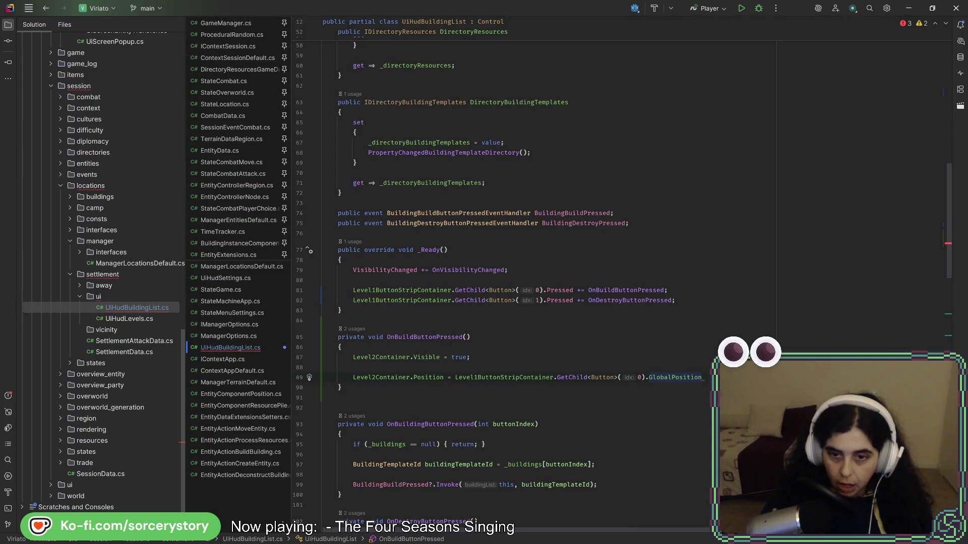
{"action": "key", "text": "alt+Tab"}
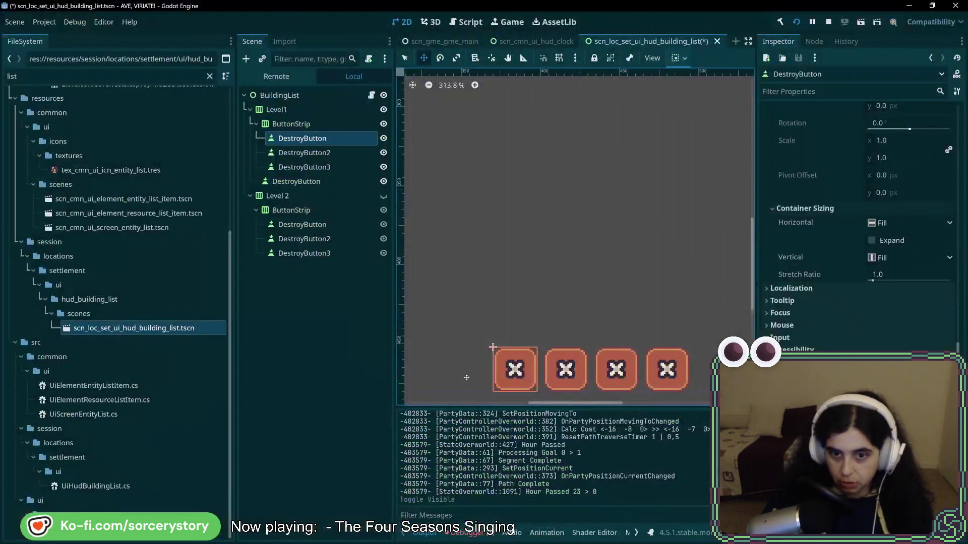
Make the Level 2 strip visible and inspect its Layout and Transform values
{"action": "left_click", "coordinate": [337, 209]}
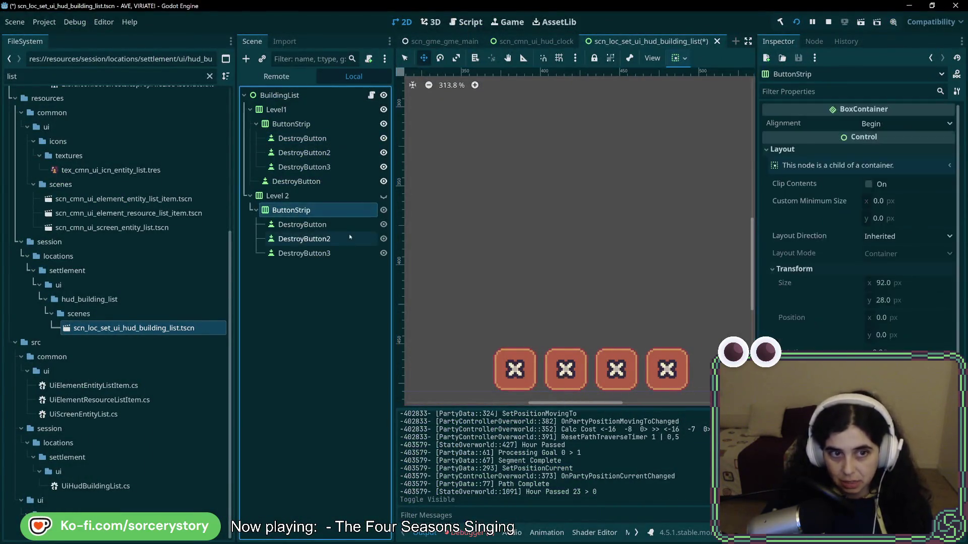
{"action": "key", "text": "Up"}
{"action": "left_click", "coordinate": [330, 208]}
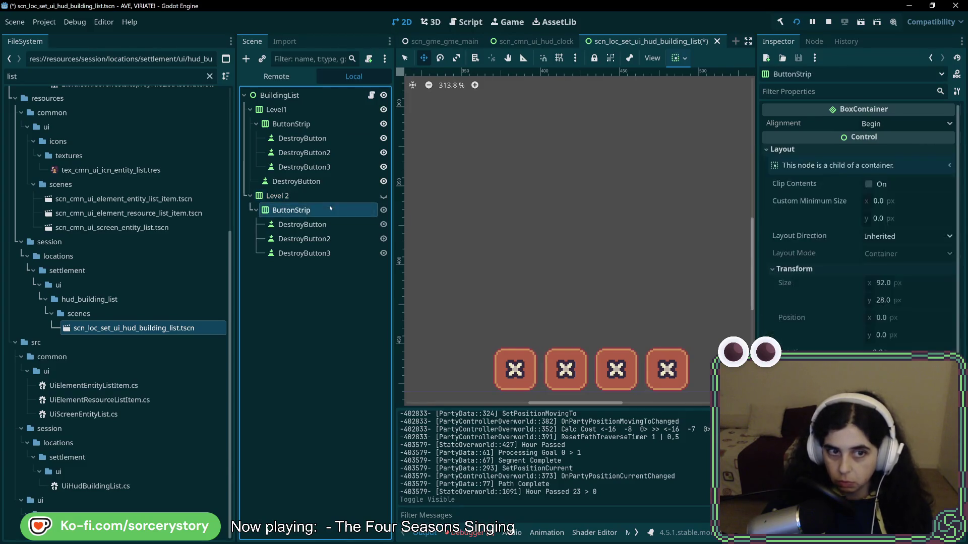
{"action": "key", "text": "Up"}
{"action": "left_click", "coordinate": [384, 195]}
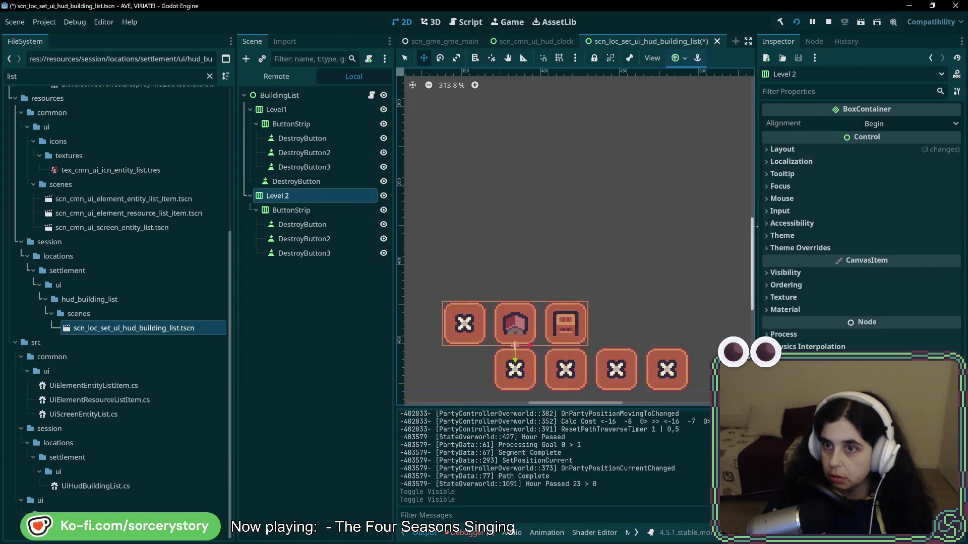
{"action": "left_click", "coordinate": [782, 149]}
{"action": "left_click", "coordinate": [803, 281]}
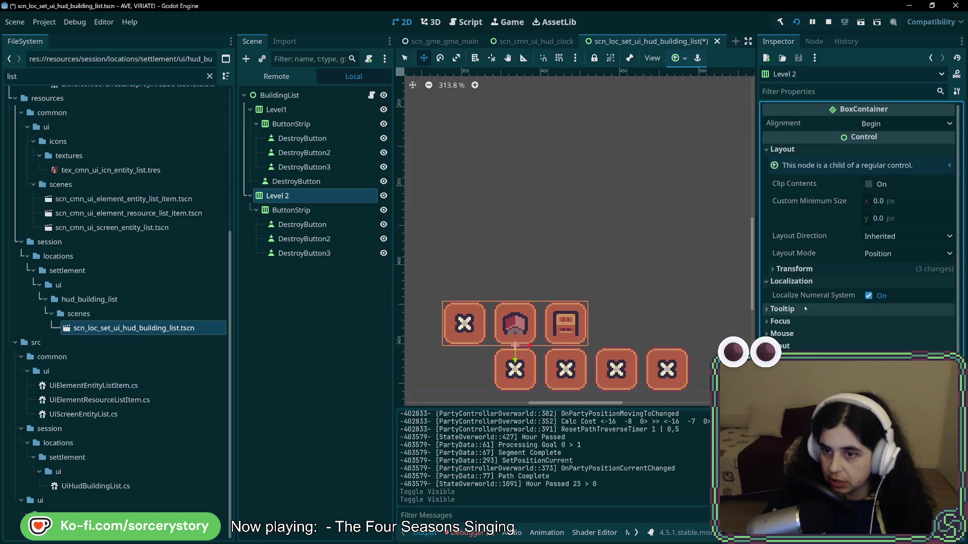
{"action": "left_click", "coordinate": [782, 309]}
{"action": "scroll", "coordinate": [800, 322], "scroll_direction": "down", "scroll_amount": 5}
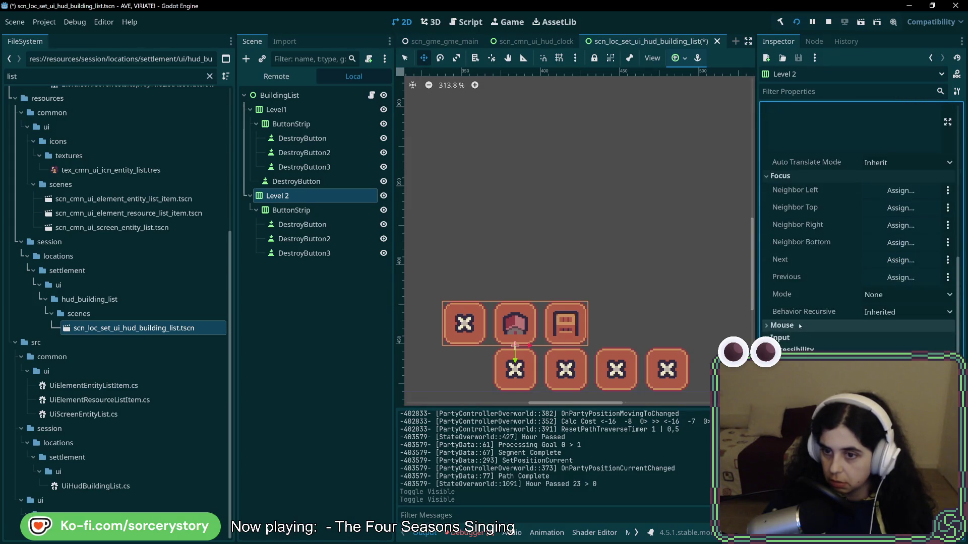
{"action": "scroll", "coordinate": [800, 322], "scroll_direction": "up", "scroll_amount": 5}
{"action": "left_click", "coordinate": [794, 269]}
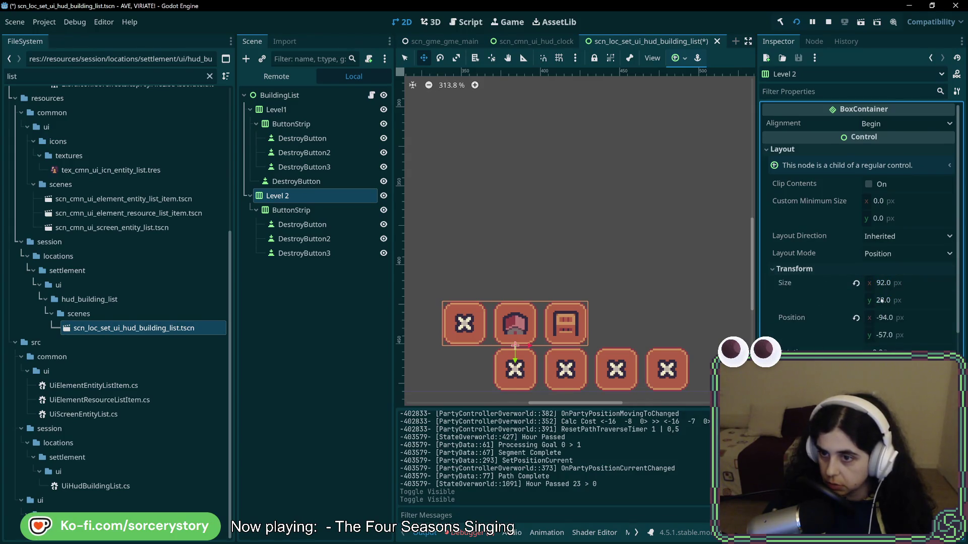
{"action": "key", "text": "alt+Tab"}
{"action": "key", "text": "alt+Tab"}
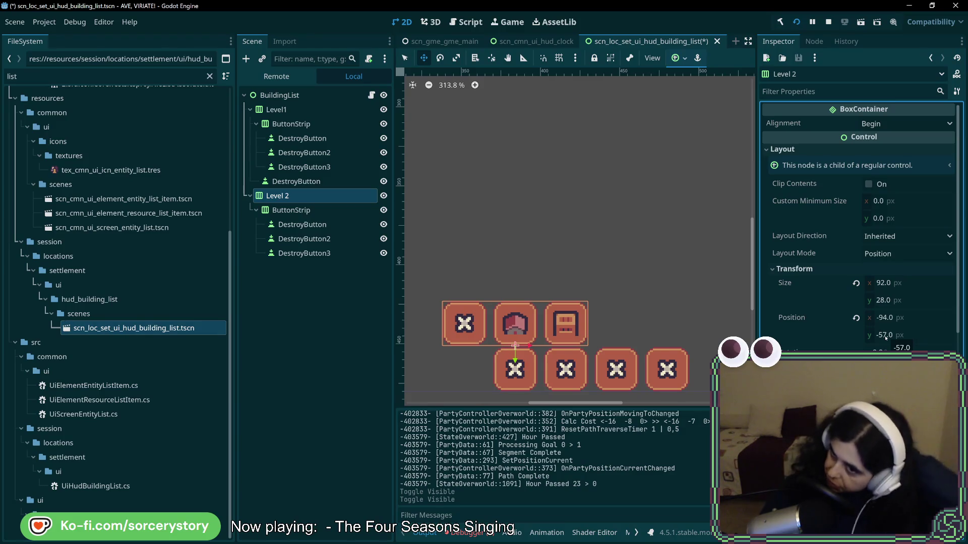
Try editing Level 2's Position y and a Center Bottom anchor preset, then undo back to (-94, -57)
{"action": "mouse_move", "coordinate": [886, 337]}
{"action": "left_mouse_down"}
{"action": "mouse_move", "coordinate": [875, 337]}
{"action": "mouse_move", "coordinate": [889, 339]}
{"action": "left_mouse_up"}
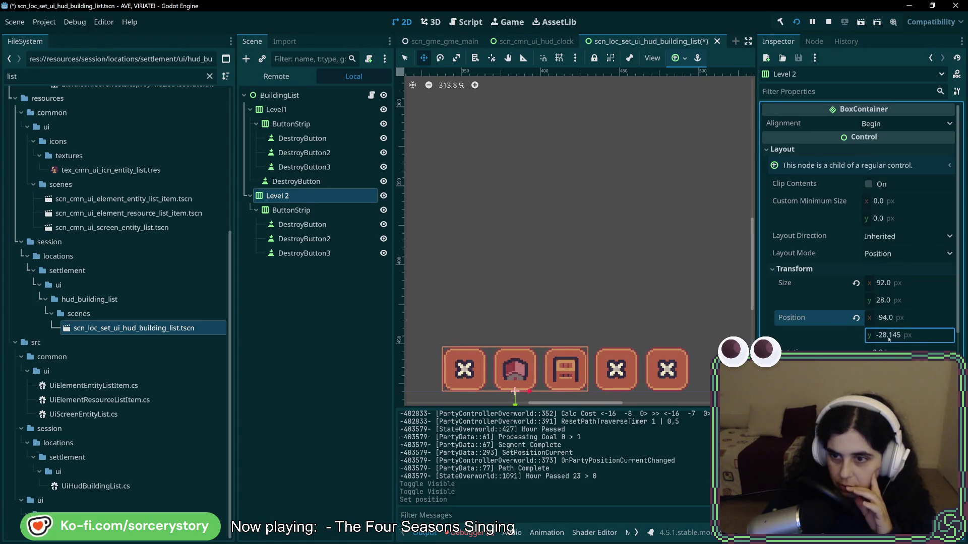
{"action": "left_click", "coordinate": [888, 338]}
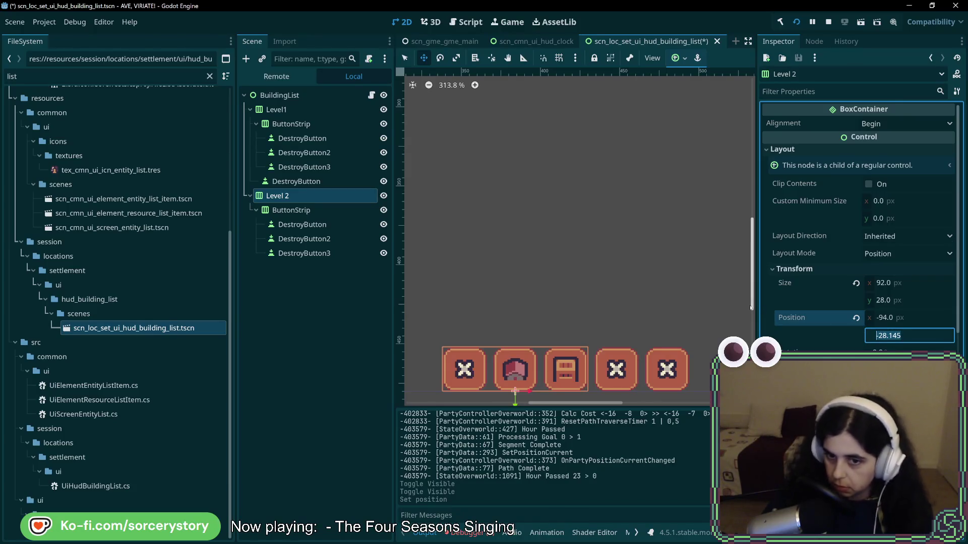
{"action": "key", "text": "BackSpace"}
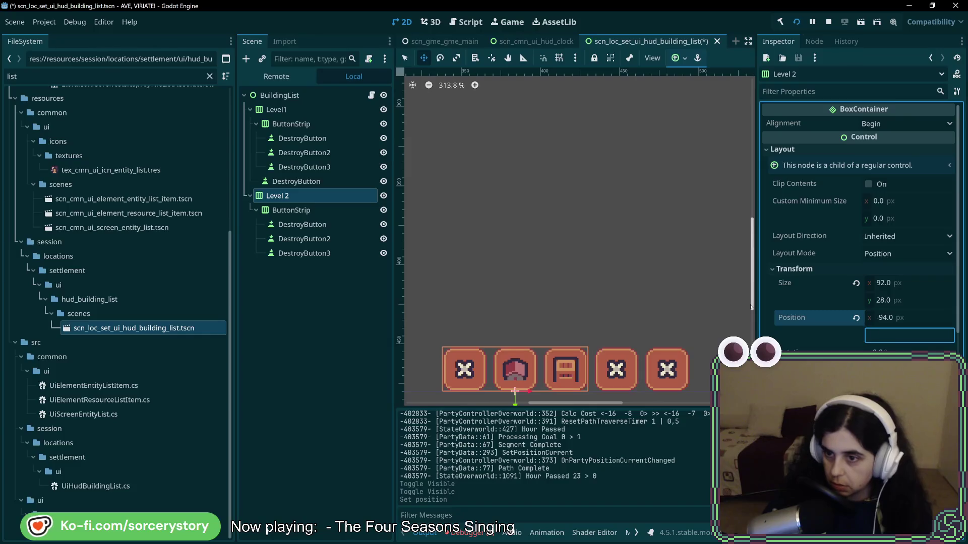
{"action": "key", "text": "ctrl+z"}
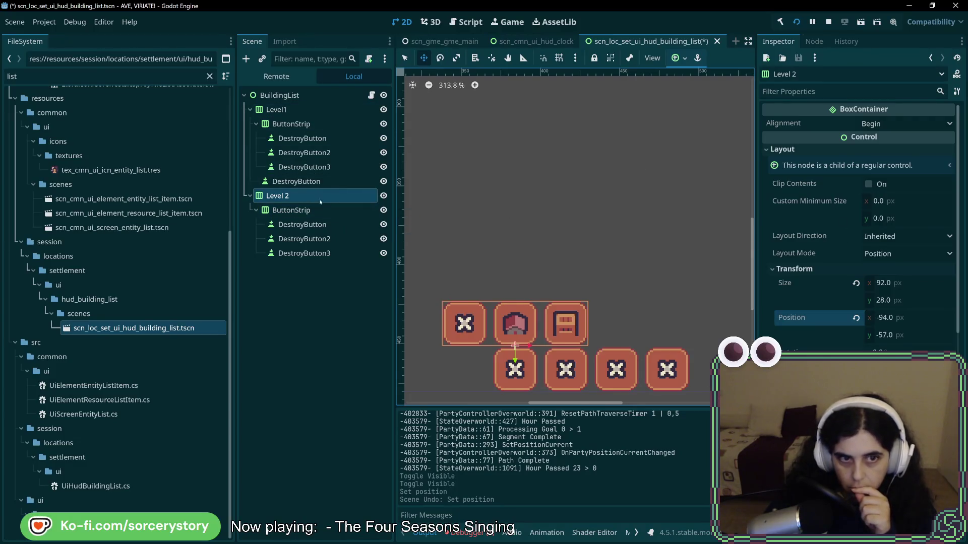
{"action": "left_click", "coordinate": [912, 254]}
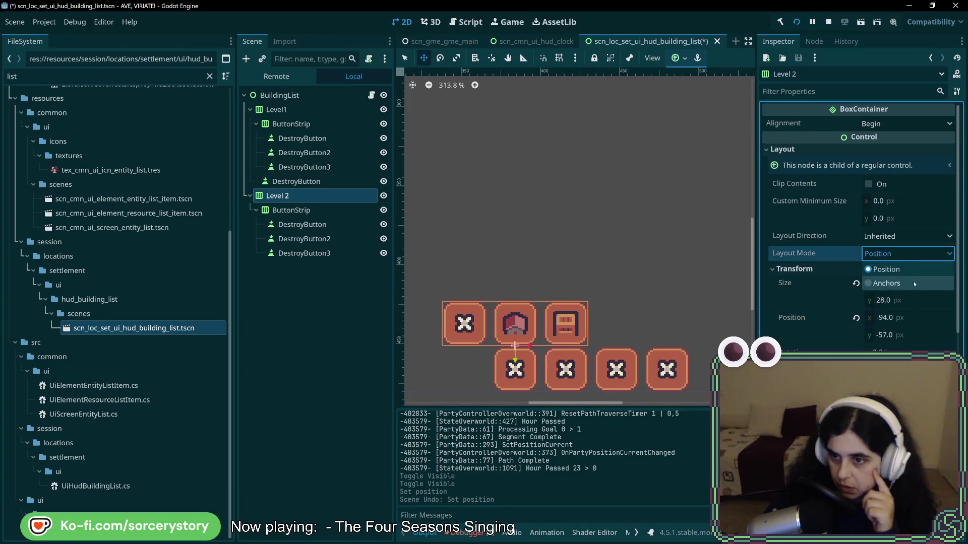
{"action": "left_click", "coordinate": [915, 282]}
{"action": "left_click", "coordinate": [911, 273]}
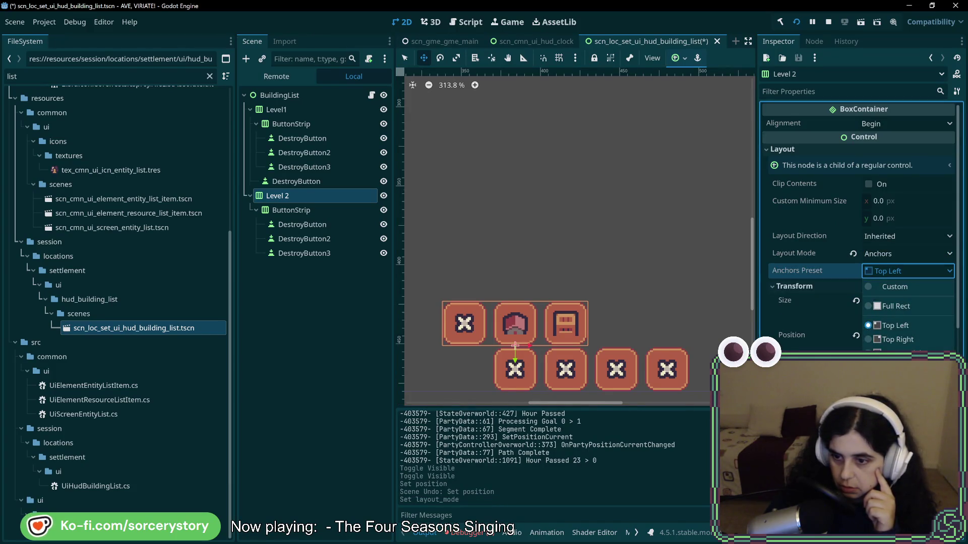
{"action": "left_click", "coordinate": [898, 428]}
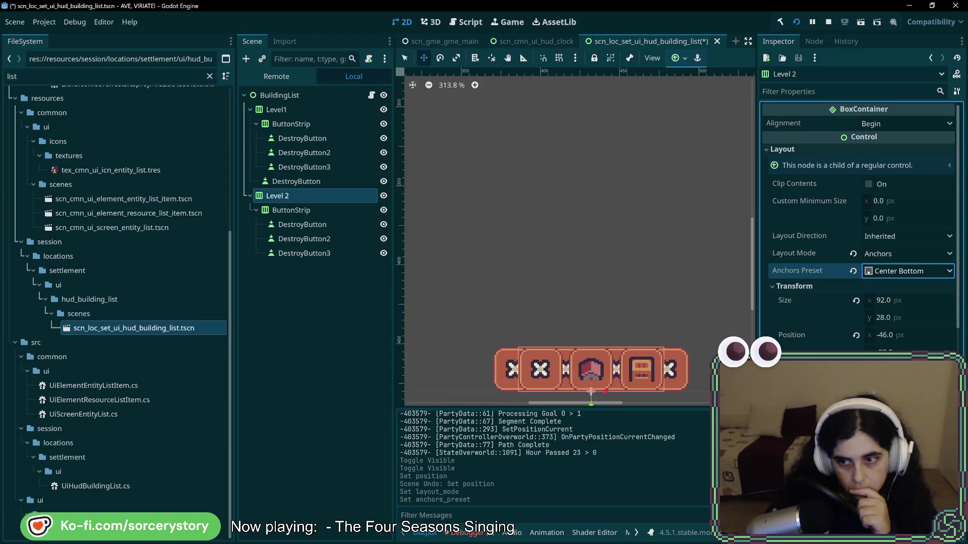
{"action": "key", "text": "ctrl+z"}
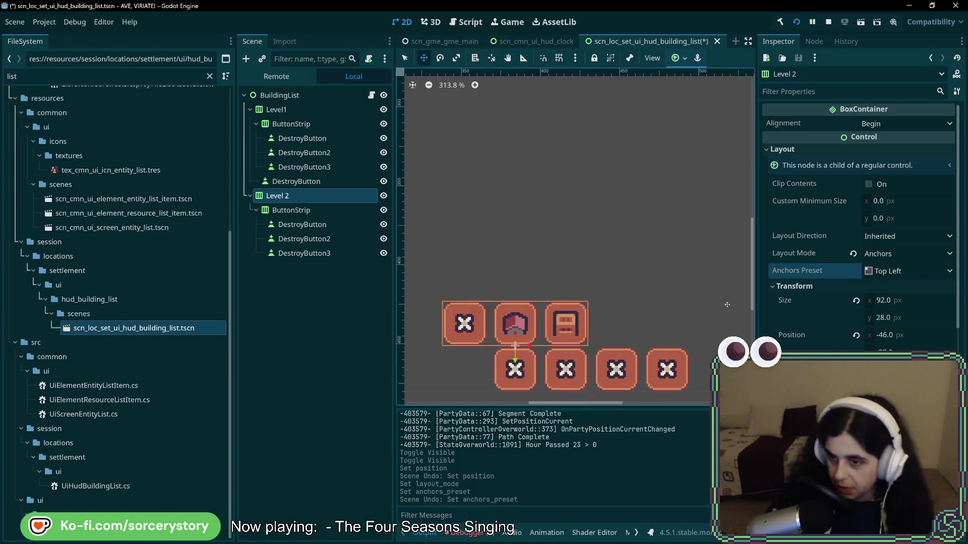
{"action": "key", "text": "ctrl+z"}
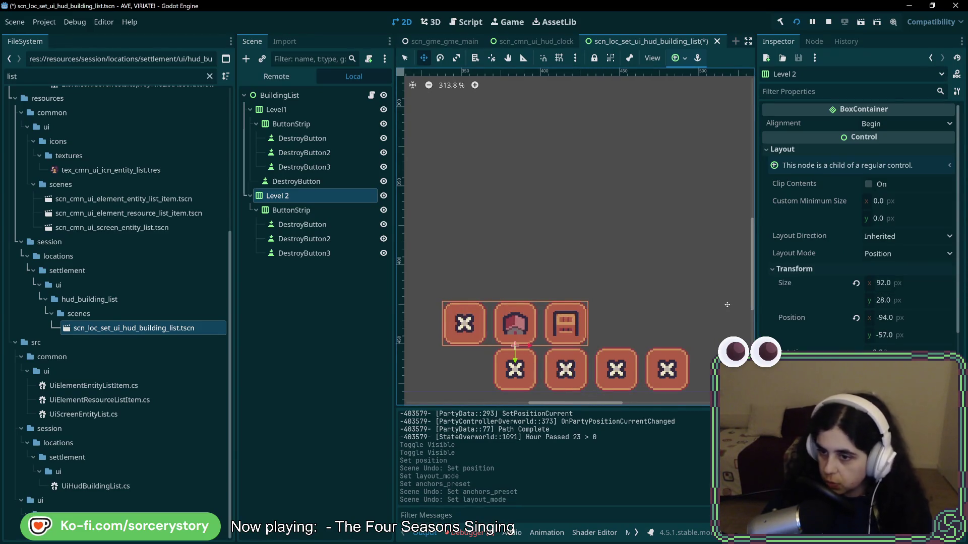
Wrap line 89's button GlobalPosition in new Vector2(...) and remove the extra space before it
{"action": "key", "text": "alt+Tab"}
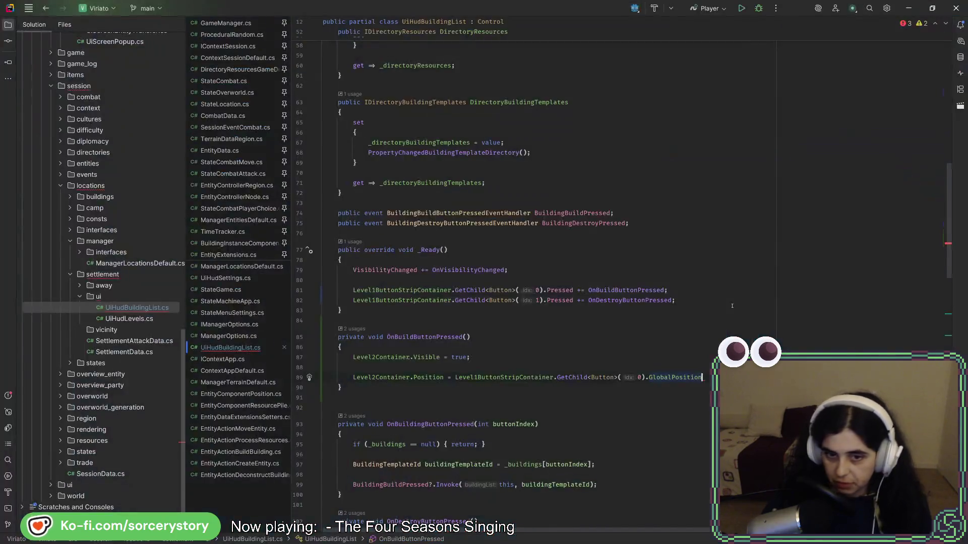
{"action": "type", "text": " ="}
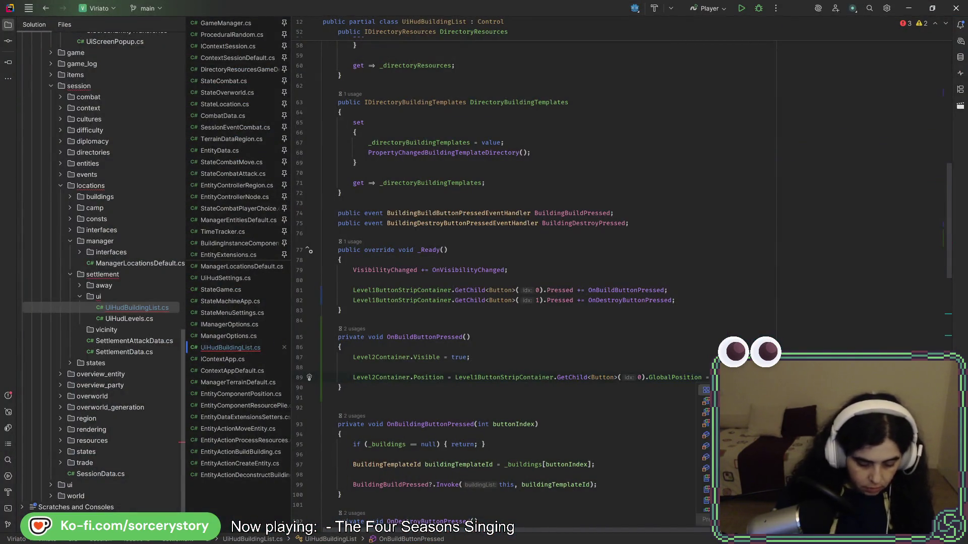
{"action": "key", "text": "alt+space"}
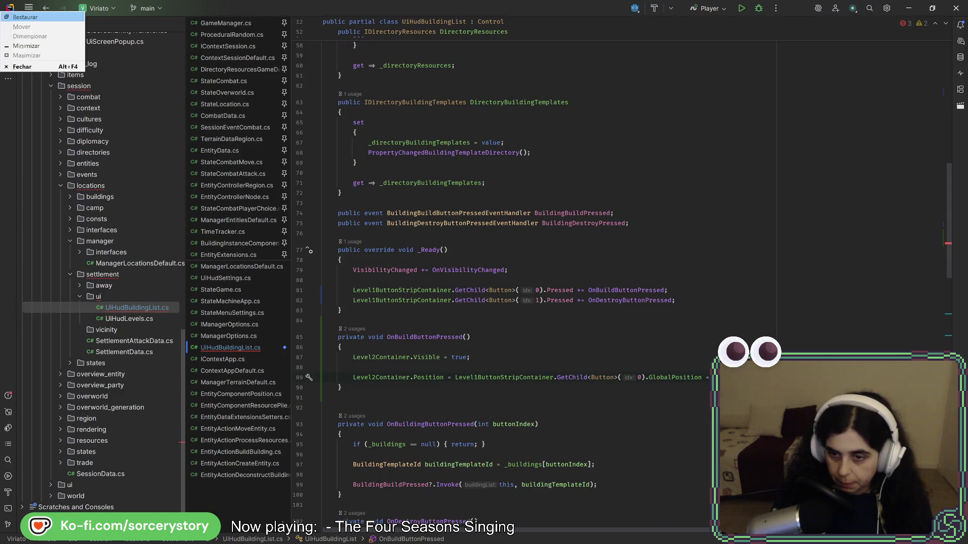
{"action": "key", "text": "Escape"}
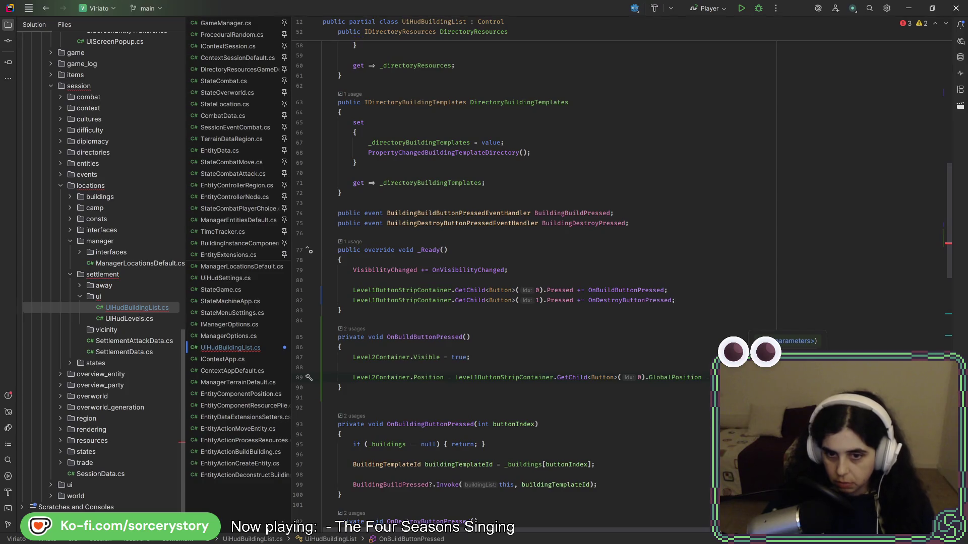
{"action": "left_click_drag", "start_coordinate": [455, 377], "coordinate": [705, 377]}
{"action": "key", "text": "ctrl+c"}
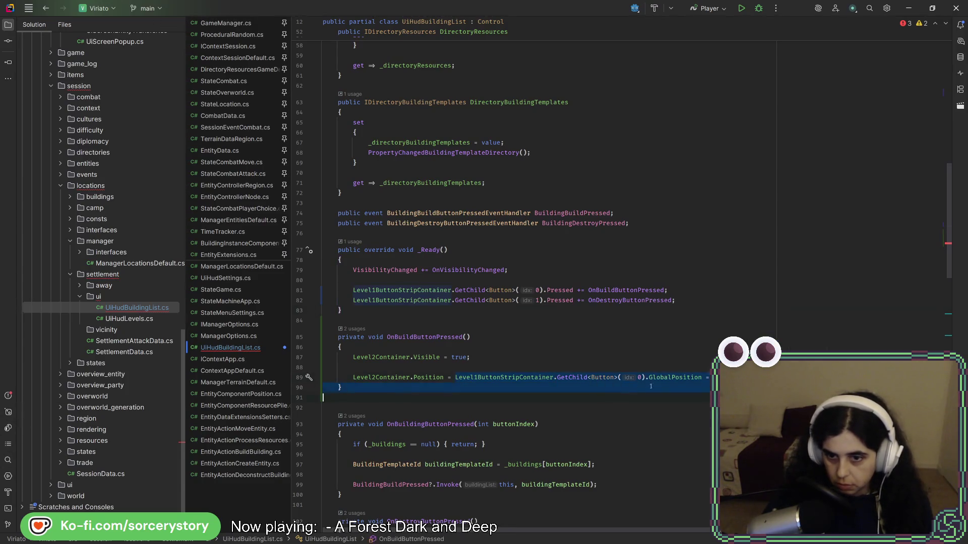
{"action": "type", "text": "new Vector2("}
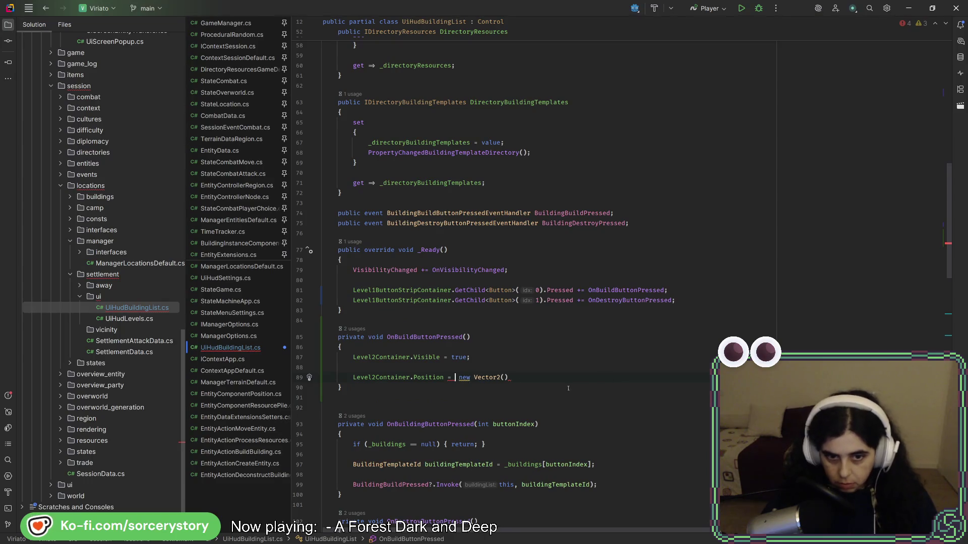
{"action": "left_click", "coordinate": [505, 377]}
{"action": "key", "text": "ctrl+v"}
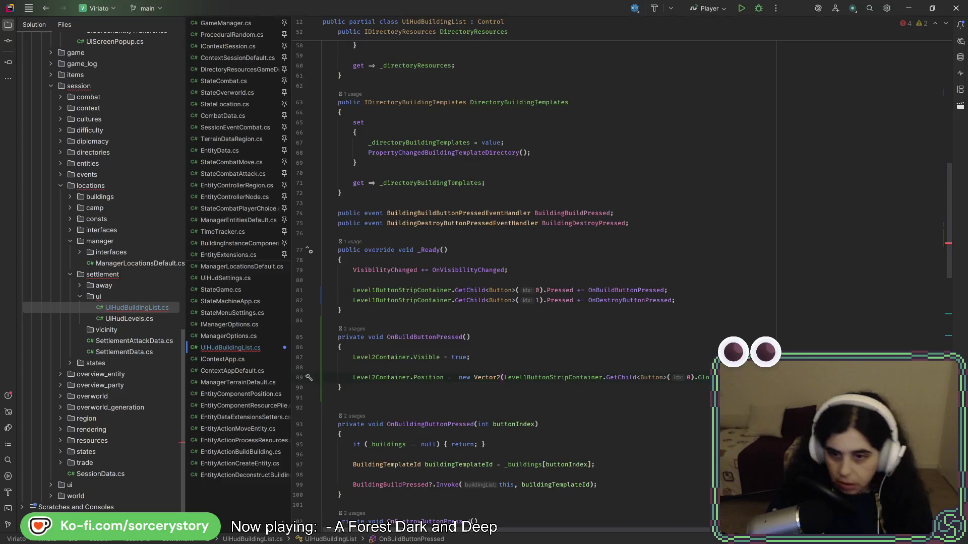
{"action": "key", "text": "ctrl+p"}
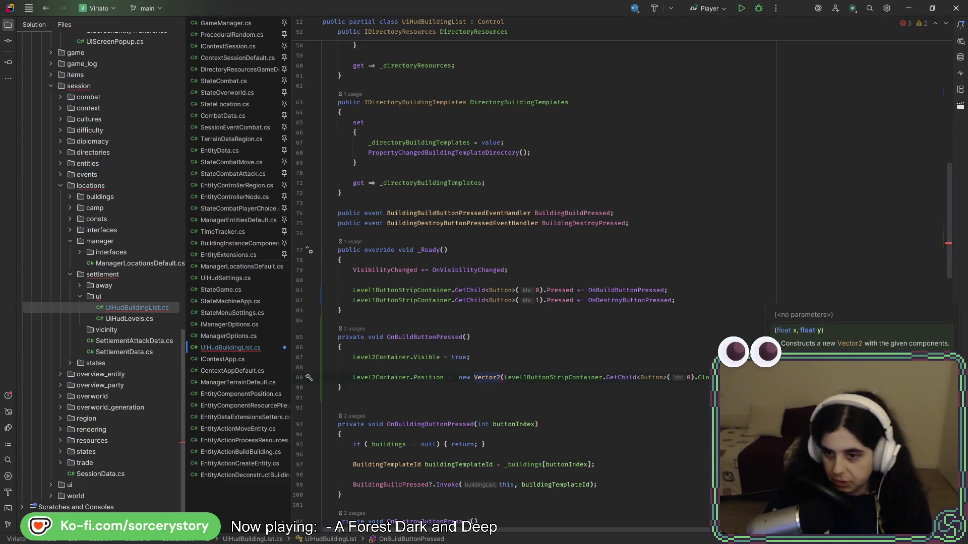
{"action": "key", "text": "Escape"}
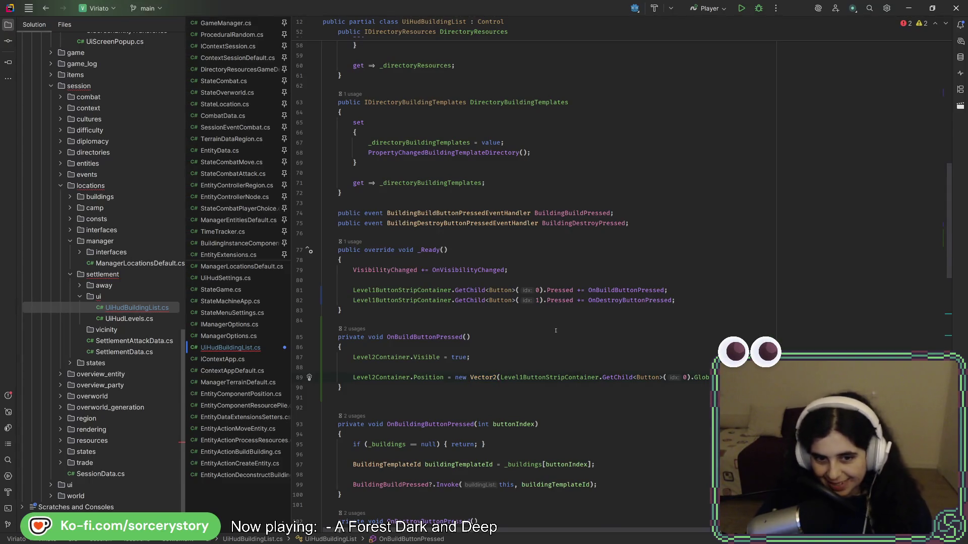
{"action": "left_click", "coordinate": [395, 377]}
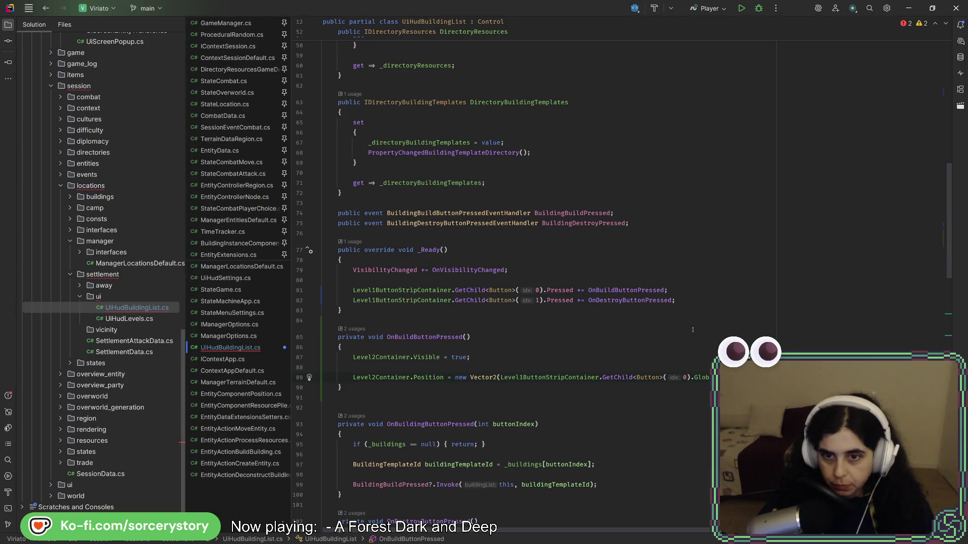
Start replacing 'true' on line 87 with a negation and select Level2Container.Visible to copy
{"action": "left_click", "coordinate": [447, 357]}
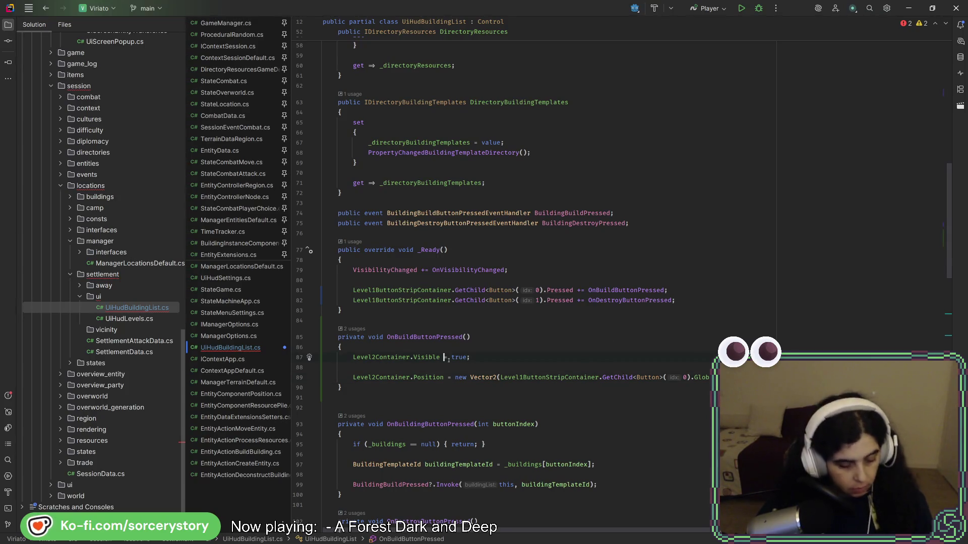
{"action": "key", "text": "BackSpace"}
{"action": "type", "text": "!"}
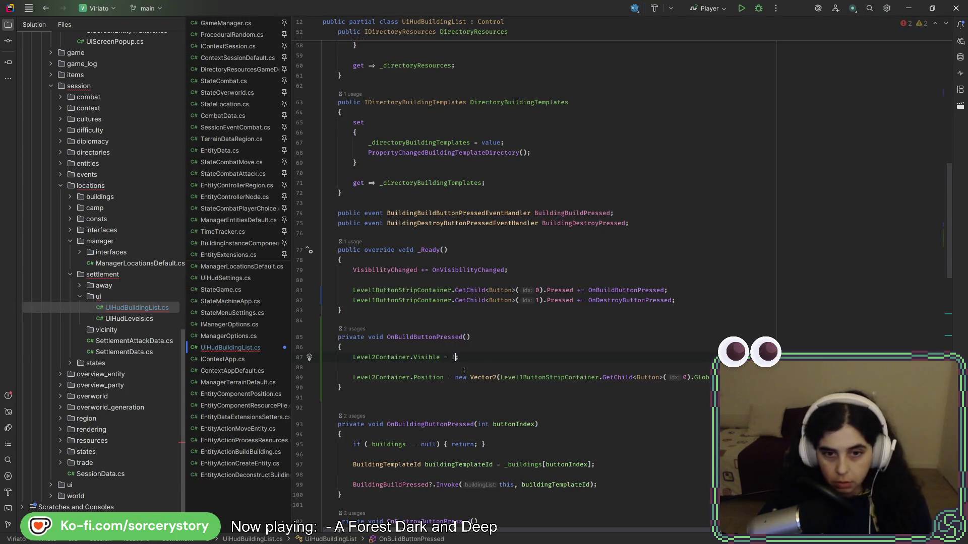
{"action": "left_click_drag", "start_coordinate": [353, 357], "coordinate": [440, 358]}
Make line 87 toggle visibility: Level2Container.Visible = !Level2Container.Visible
{"action": "key", "text": "ctrl+c"}
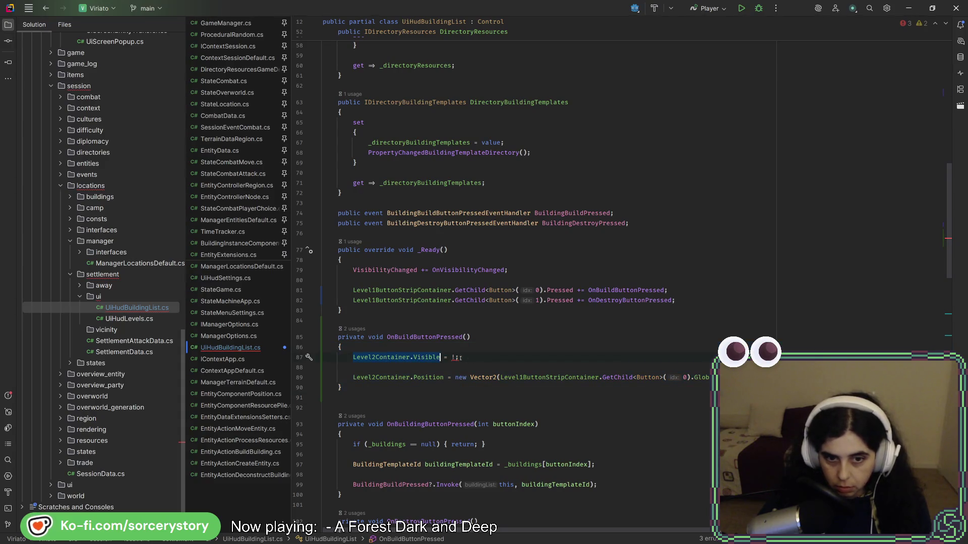
{"action": "left_click", "coordinate": [455, 358]}
{"action": "key", "text": "ctrl+v"}
Add an if (Level2Container.Visible) block below the visibility toggle
{"action": "key", "text": "End"}
{"action": "key", "text": "Return"}
{"action": "key", "text": "Return"}
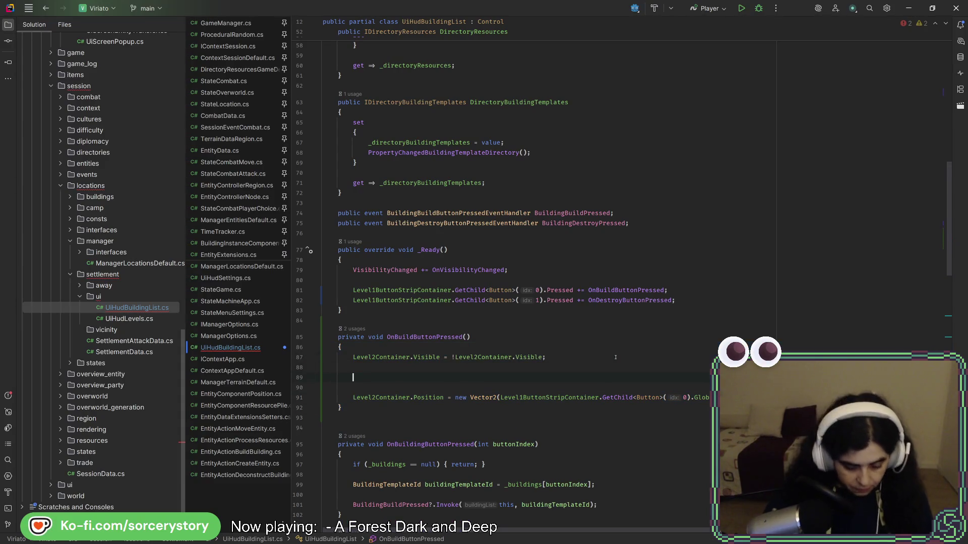
{"action": "type", "text": "if("}
{"action": "key", "text": "ctrl+v"}
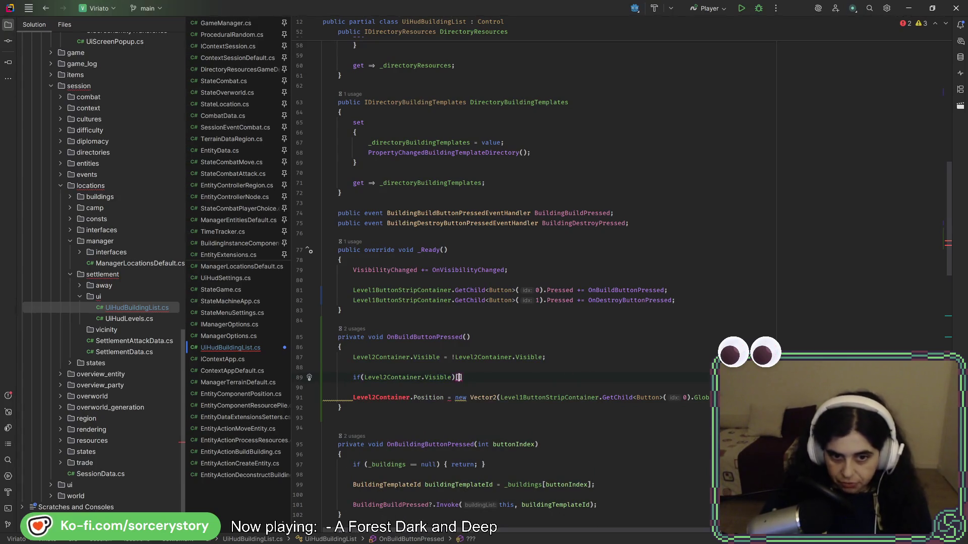
{"action": "type", "text": "{"}
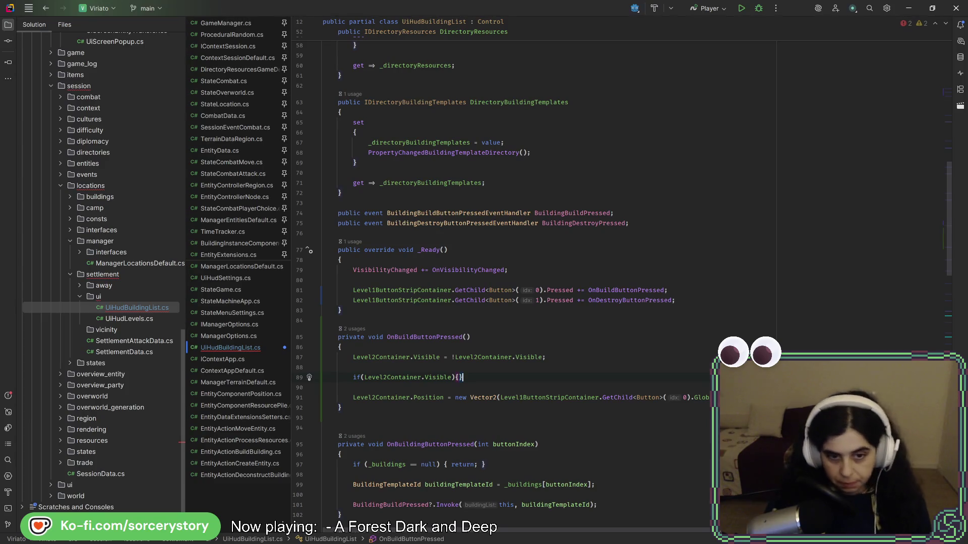
{"action": "key", "text": "BackSpace"}
Move the Position assignment inside the if block and reformat OnBuildButtonPressed
{"action": "key", "text": "Down"}
{"action": "key", "text": "Down"}
{"action": "key", "text": "Up"}
{"action": "key", "text": "Up"}
{"action": "key", "text": "Up"}
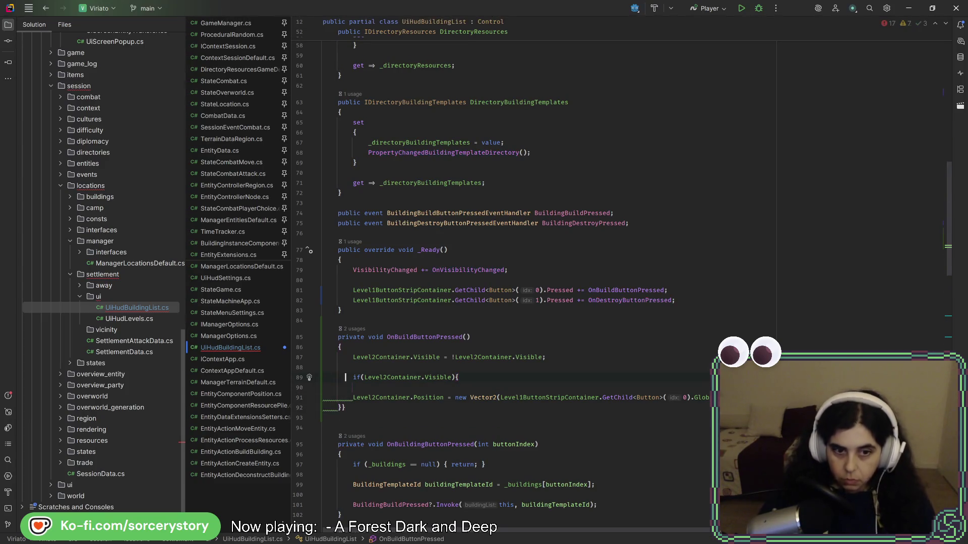
{"action": "key", "text": "End"}
{"action": "key", "text": "Delete"}
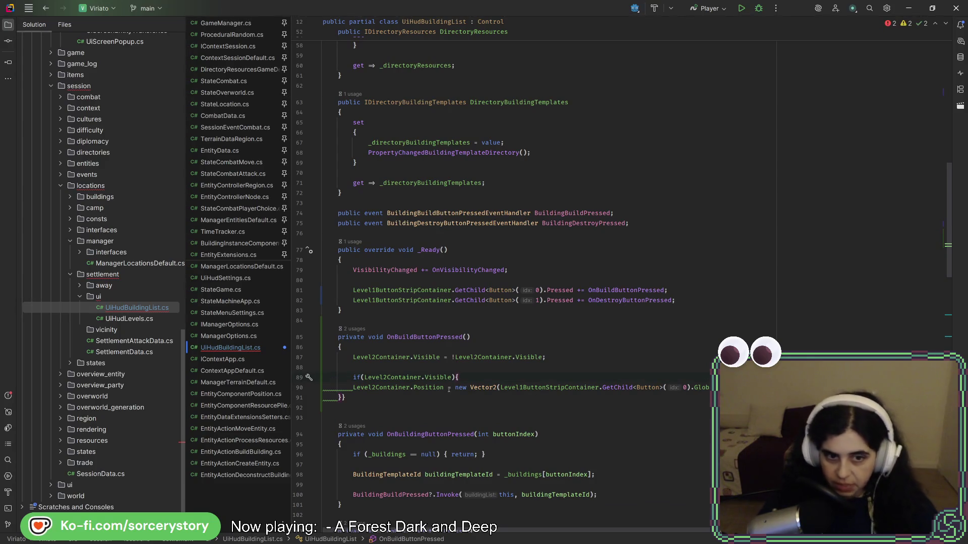
{"action": "key", "text": "Down"}
{"action": "key", "text": "Down"}
{"action": "key", "text": "Left"}
{"action": "key", "text": "Return"}
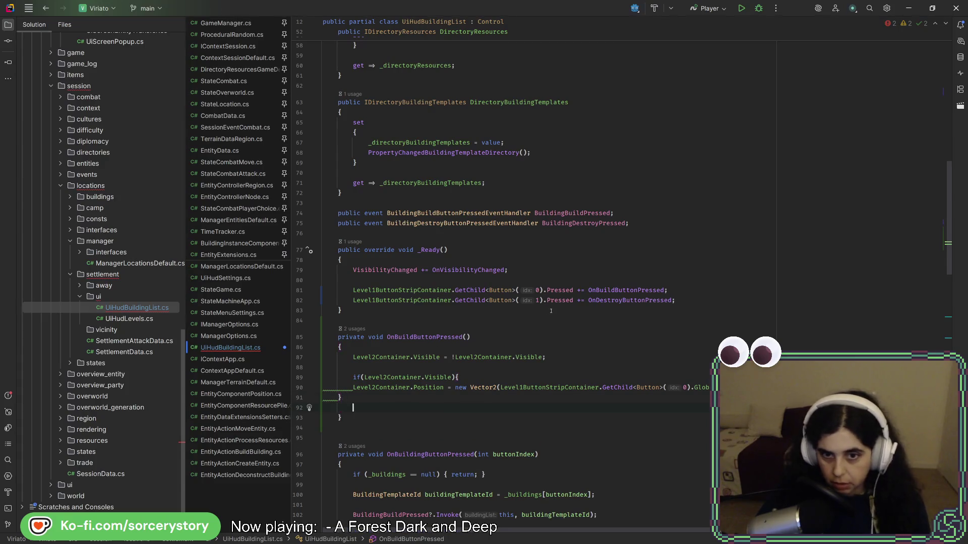
{"action": "key", "text": "BackSpace"}
{"action": "left_click", "coordinate": [496, 369]}
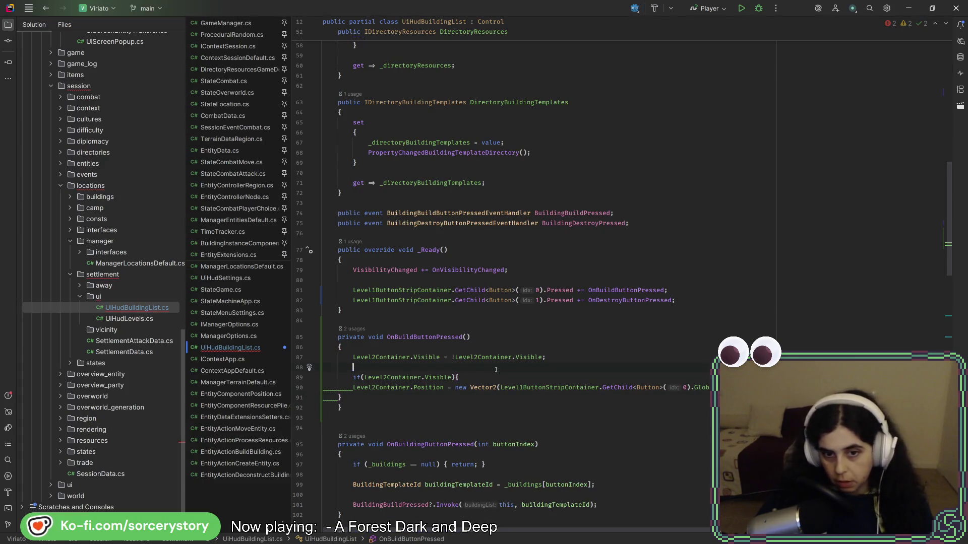
{"action": "key", "text": "ctrl+alt+l"}
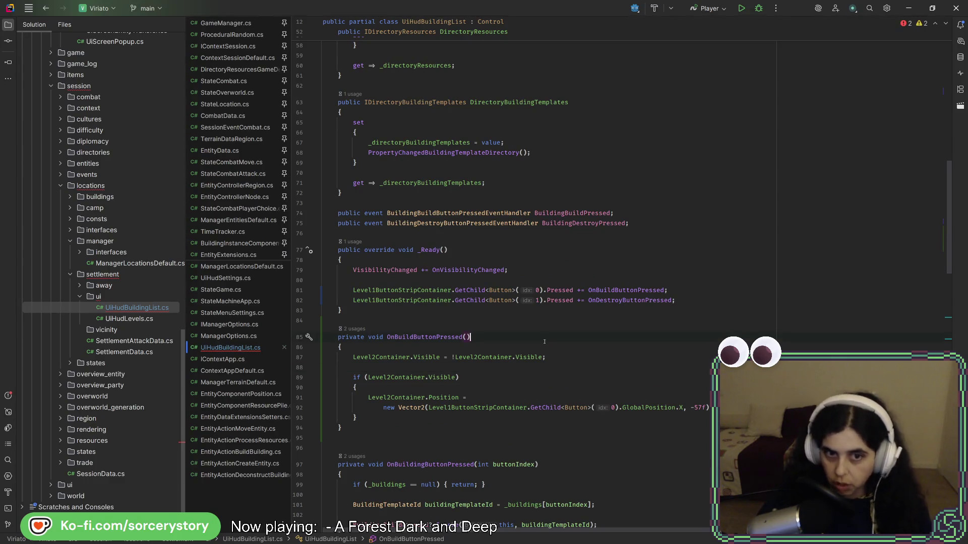
Rebuild the C# project from the BuildingList scene and dismiss the build error
{"action": "key", "text": "alt+Tab"}
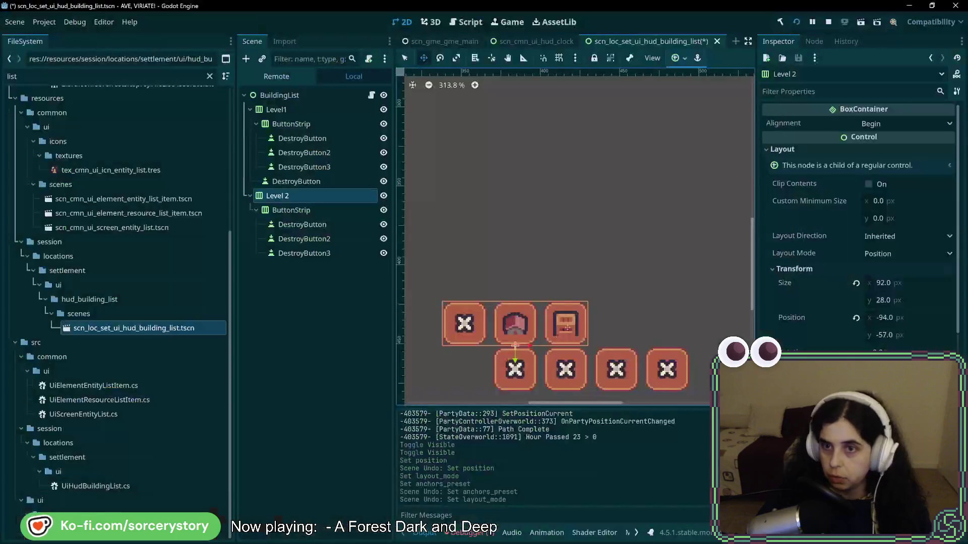
{"action": "left_click", "coordinate": [280, 95]}
{"action": "left_click", "coordinate": [780, 22]}
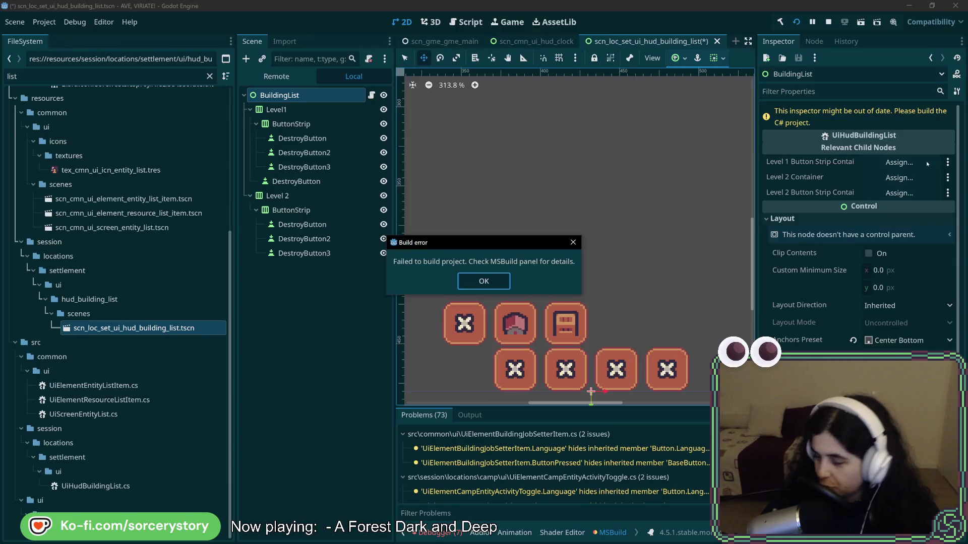
{"action": "left_click", "coordinate": [507, 277]}
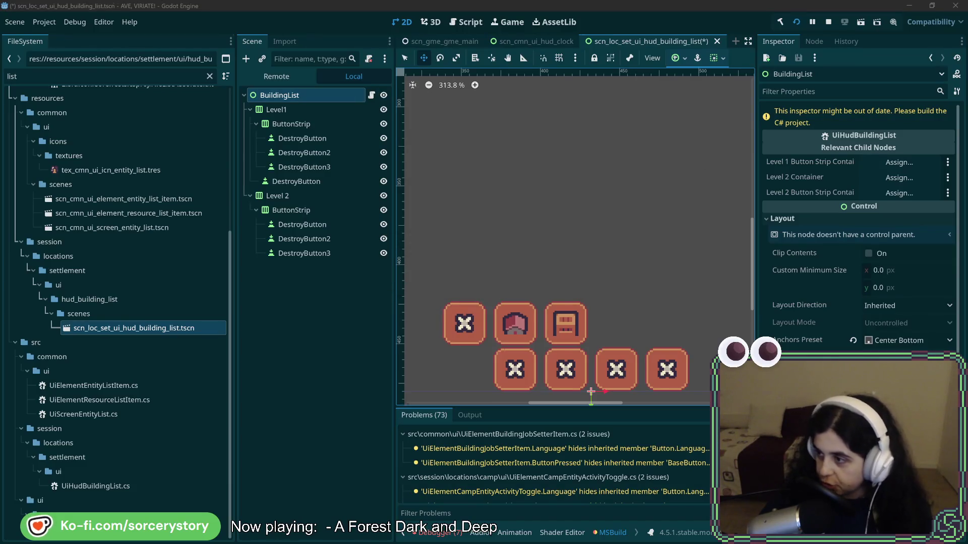
{"action": "key", "text": "alt+Tab"}
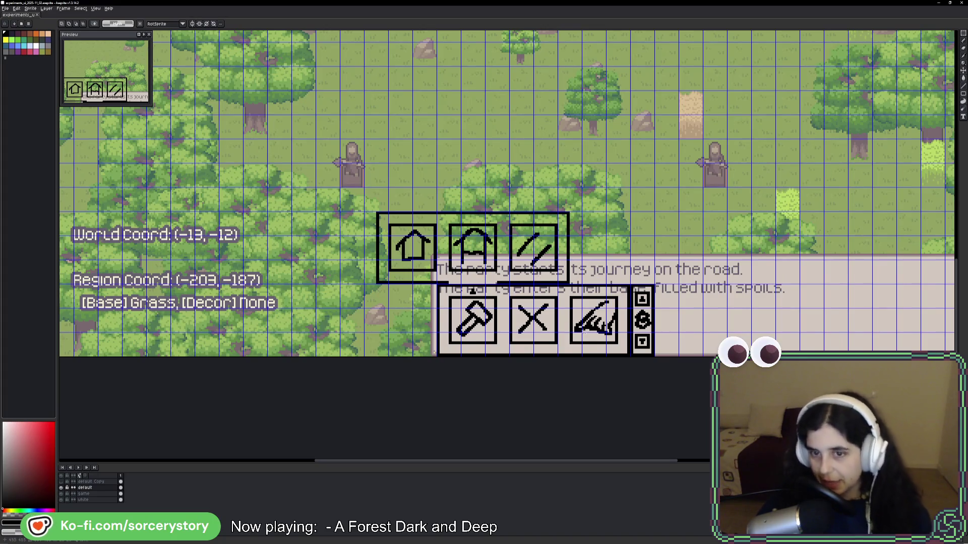
Select the mockup's arrow column and top icon row, pasting a different hammer over the hammer icon
{"action": "left_click_drag", "start_coordinate": [630, 284], "coordinate": [655, 358]}
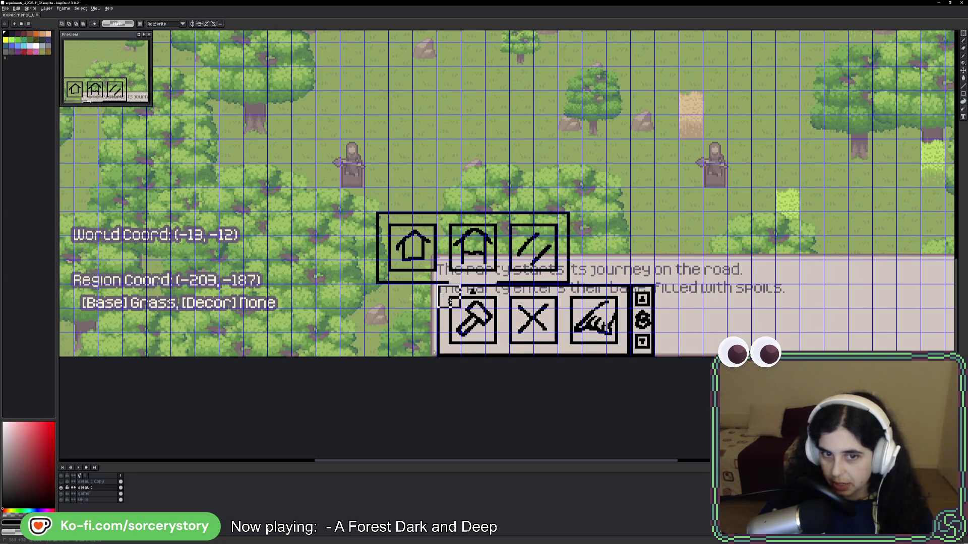
{"action": "mouse_move", "coordinate": [372, 220]}
{"action": "left_mouse_down"}
{"action": "mouse_move", "coordinate": [558, 262]}
{"action": "mouse_move", "coordinate": [581, 283]}
{"action": "left_mouse_up"}
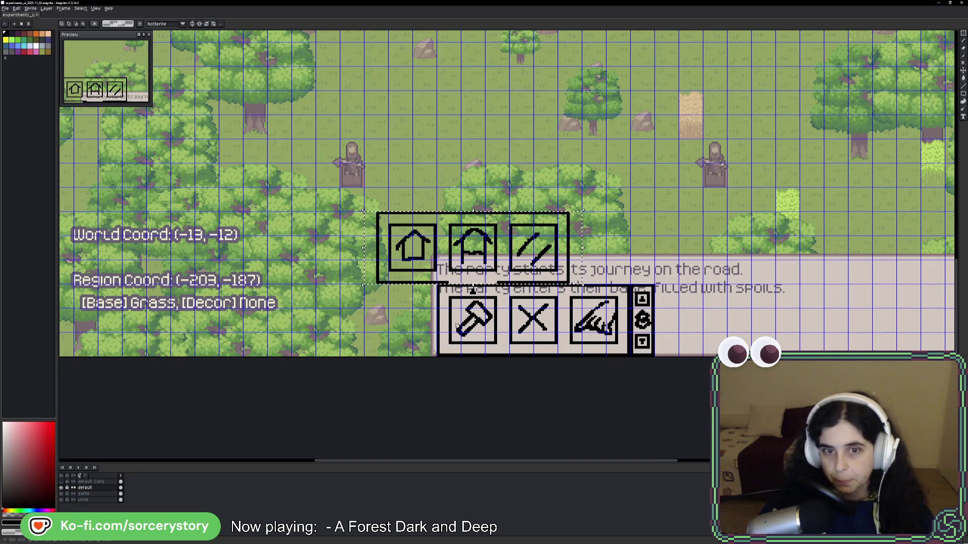
{"action": "left_click", "coordinate": [460, 285]}
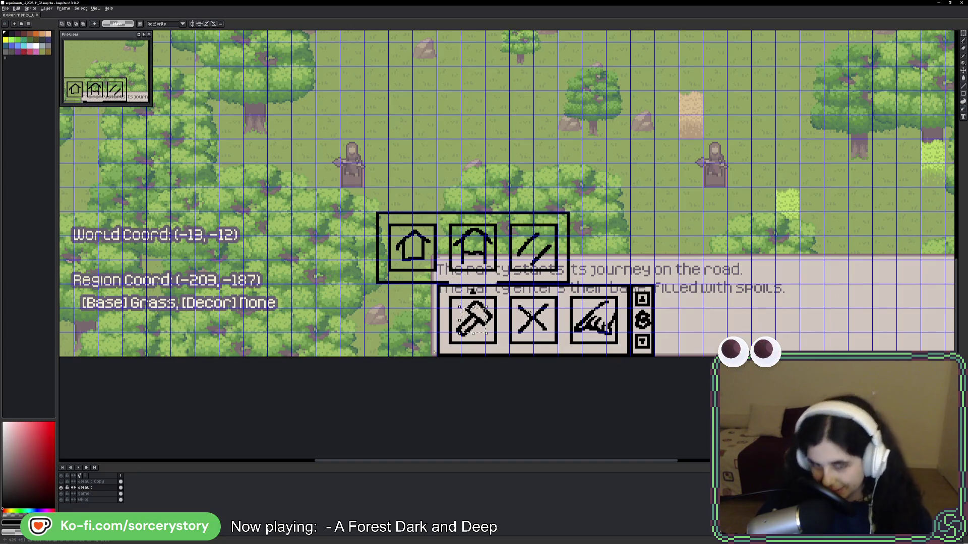
{"action": "mouse_move", "coordinate": [365, 212]}
{"action": "left_mouse_down"}
{"action": "mouse_move", "coordinate": [558, 260]}
{"action": "mouse_move", "coordinate": [581, 283]}
{"action": "mouse_move", "coordinate": [568, 275]}
{"action": "left_mouse_up"}
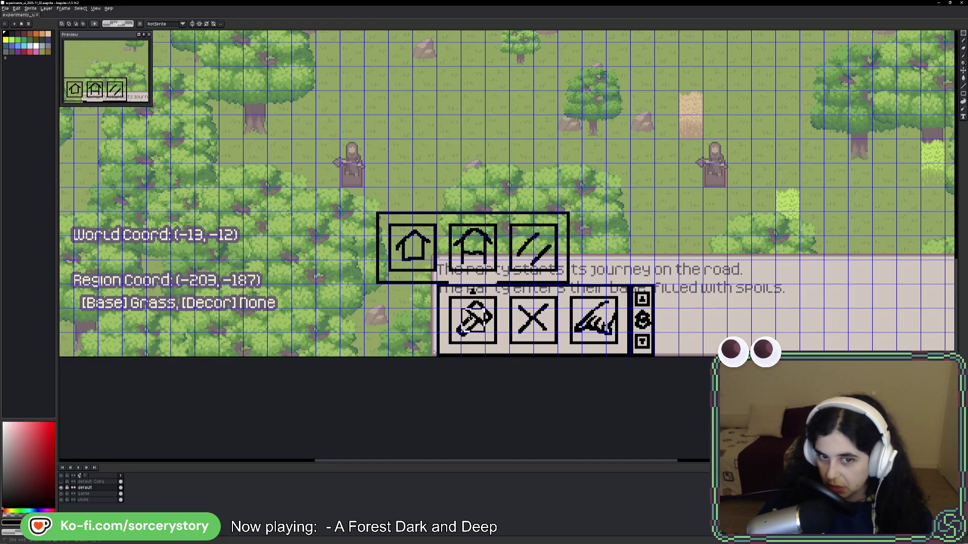
{"action": "key", "text": "ctrl+v"}
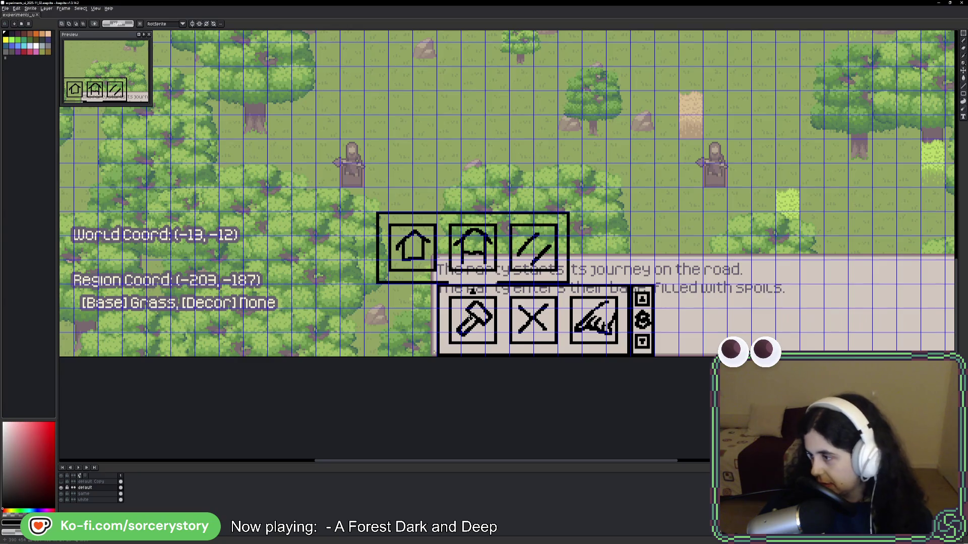
Bring the whole game screen into view and select the top HUD and the house-and-hammer panel
{"action": "scroll", "coordinate": [486, 322], "scroll_direction": "up", "scroll_amount": 3}
{"action": "scroll", "coordinate": [485, 339], "scroll_direction": "down", "scroll_amount": 8}
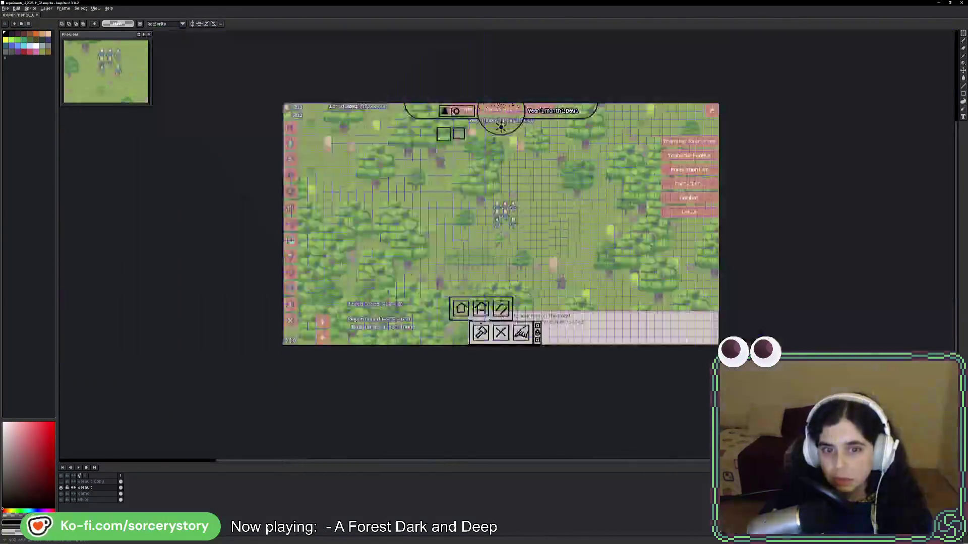
{"action": "left_click_drag", "start_coordinate": [485, 197], "coordinate": [488, 290]}
{"action": "scroll", "coordinate": [486, 181], "scroll_direction": "up", "scroll_amount": 3}
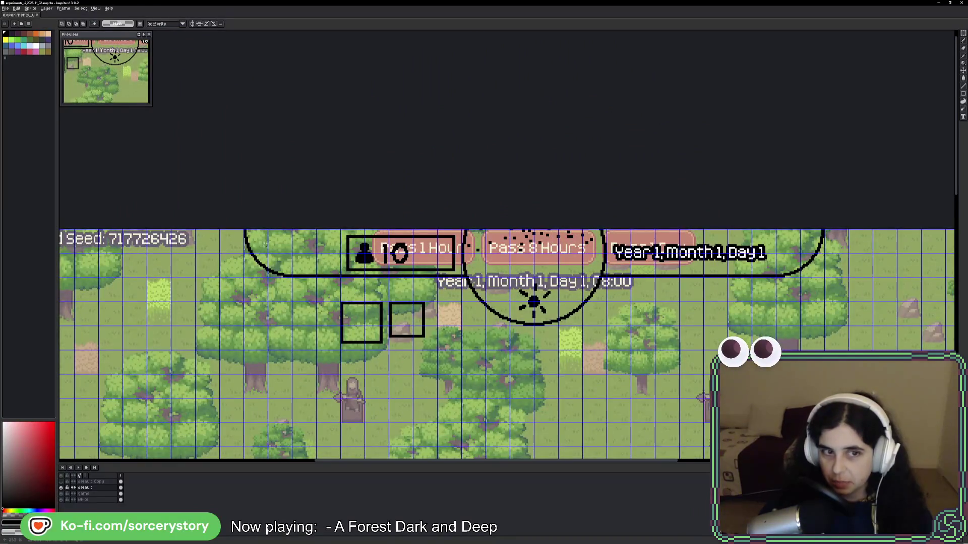
{"action": "mouse_move", "coordinate": [243, 229]}
{"action": "left_mouse_down"}
{"action": "mouse_move", "coordinate": [370, 292]}
{"action": "mouse_move", "coordinate": [776, 348]}
{"action": "mouse_move", "coordinate": [819, 344]}
{"action": "left_mouse_up"}
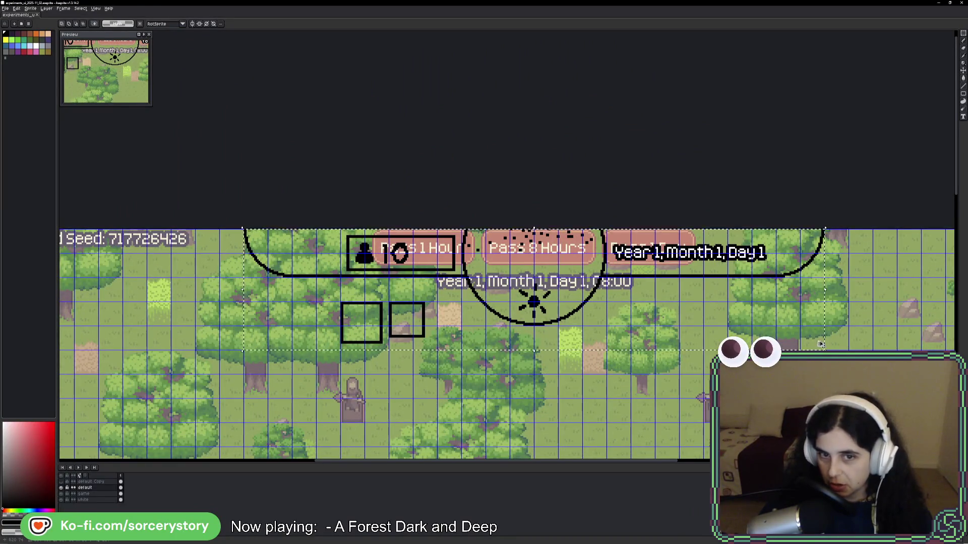
{"action": "scroll", "coordinate": [819, 345], "scroll_direction": "down", "scroll_amount": 3}
{"action": "scroll", "coordinate": [593, 270], "scroll_direction": "up", "scroll_amount": 5}
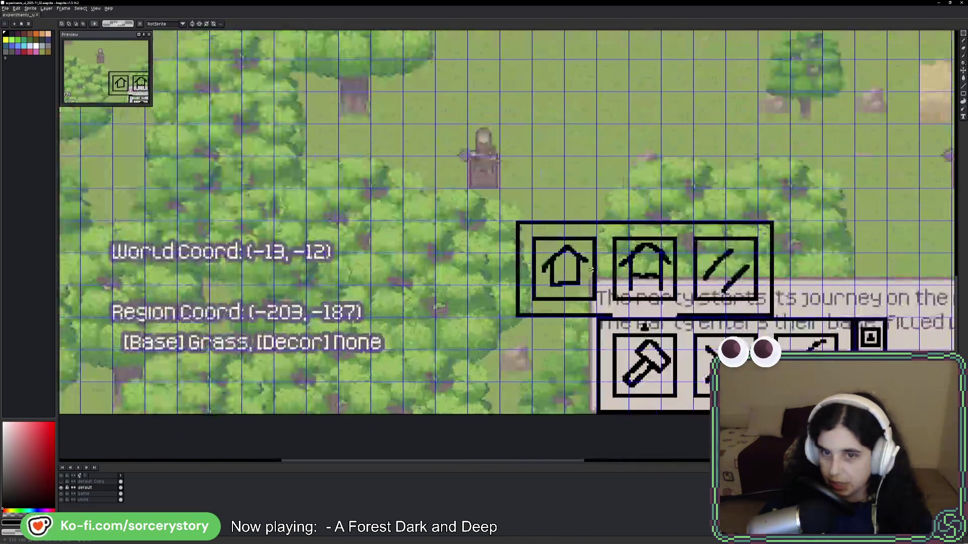
{"action": "mouse_move", "coordinate": [501, 222]}
{"action": "left_mouse_down"}
{"action": "mouse_move", "coordinate": [789, 378]}
{"action": "mouse_move", "coordinate": [886, 414]}
{"action": "mouse_move", "coordinate": [920, 415]}
{"action": "left_mouse_up"}
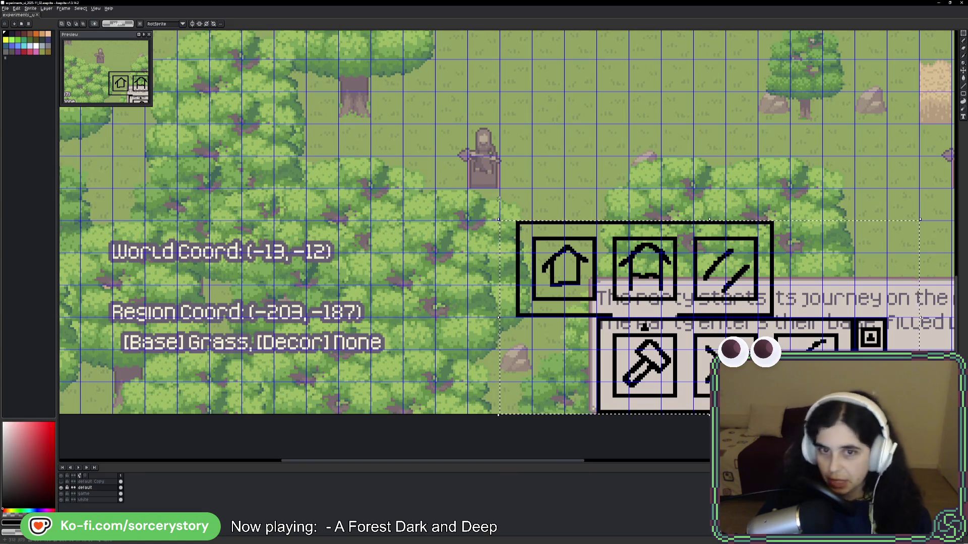
{"action": "key", "text": "alt+Tab"}
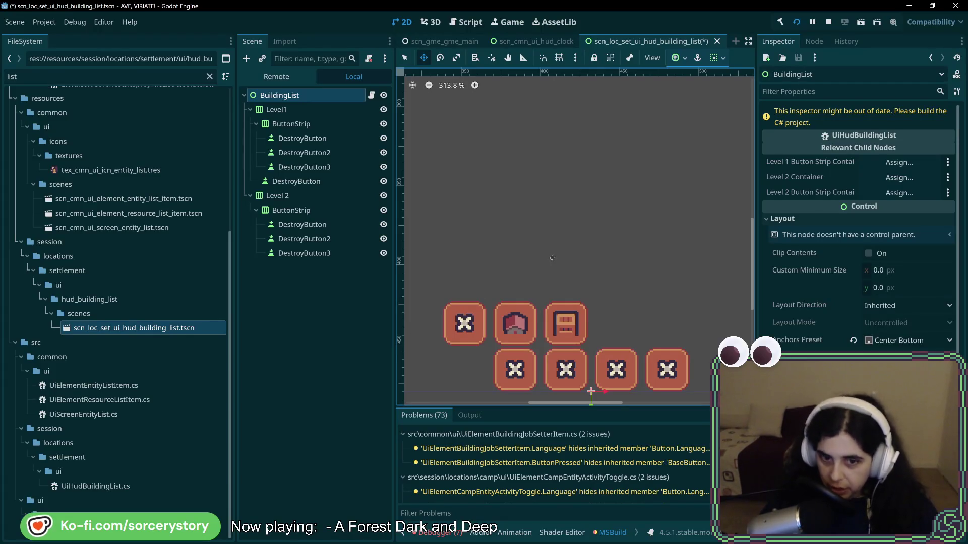
Assign Level1's ButtonStrip, Level 2 and Level 2's ButtonStrip to the BuildingList slots and save
{"action": "left_click", "coordinate": [890, 162]}
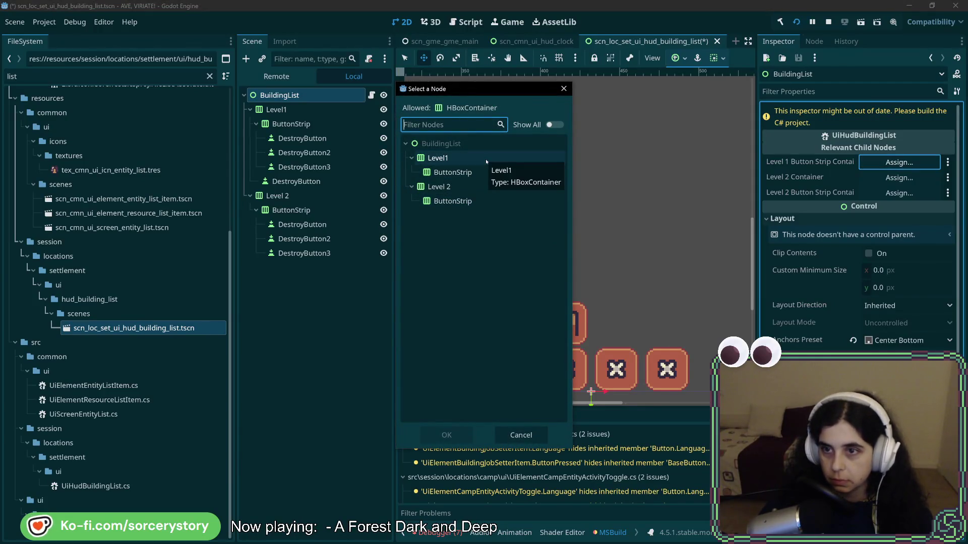
{"action": "double_click", "coordinate": [453, 173]}
{"action": "left_click", "coordinate": [886, 179]}
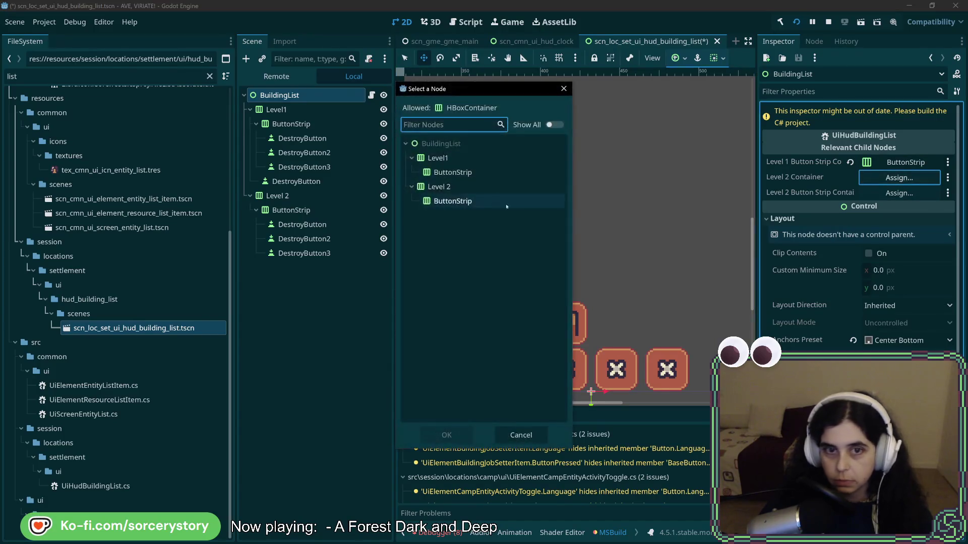
{"action": "double_click", "coordinate": [470, 191]}
{"action": "left_click", "coordinate": [929, 191]}
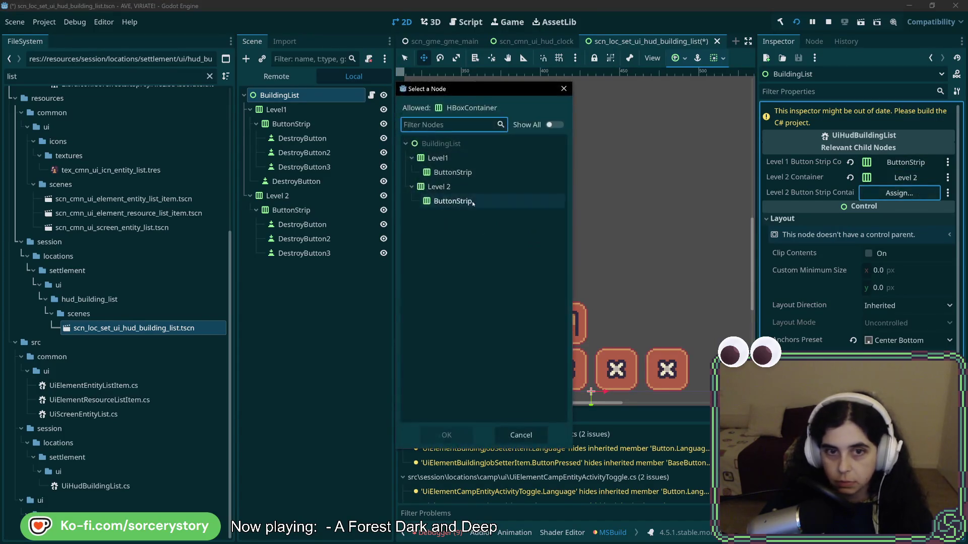
{"action": "double_click", "coordinate": [470, 200]}
{"action": "key", "text": "ctrl+s"}
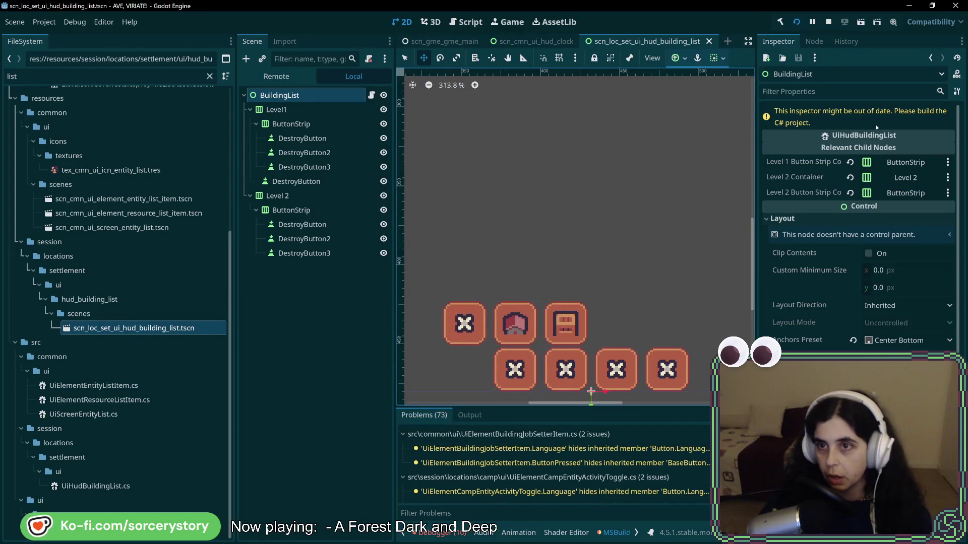
Build the C# project and dismiss the build failure message
{"action": "left_click", "coordinate": [781, 21]}
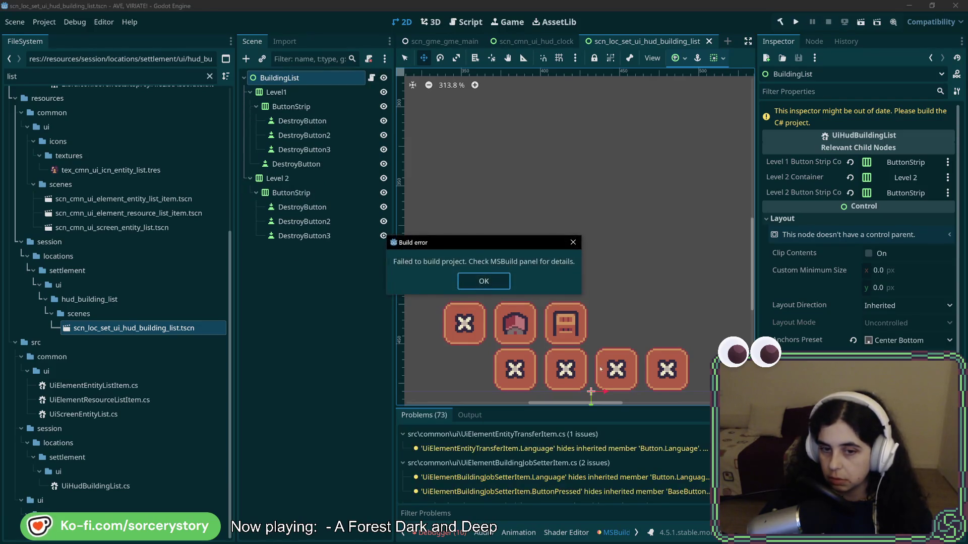
{"action": "left_click", "coordinate": [479, 281]}
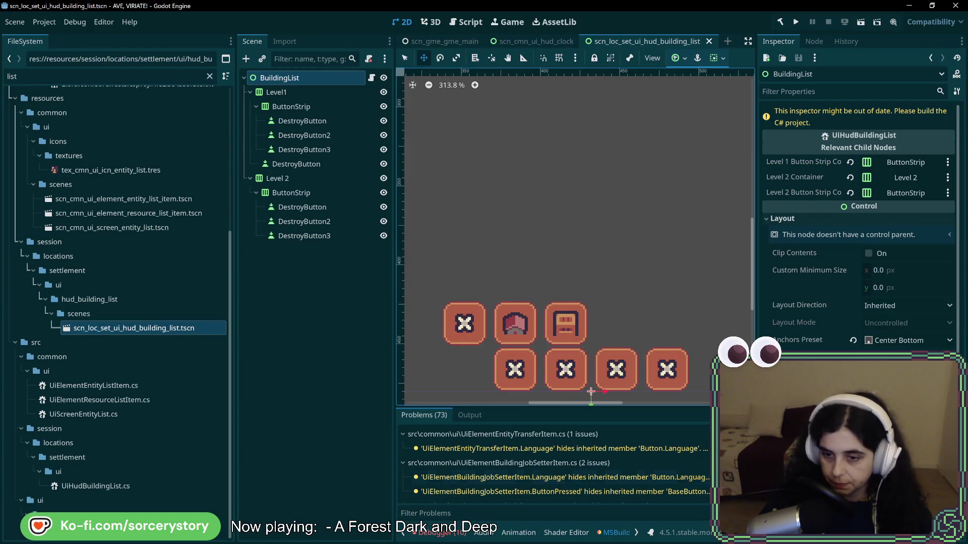
{"action": "scroll", "coordinate": [679, 480], "scroll_direction": "down", "scroll_amount": 10}
Open the UiHudBuildingList.cs error and replace DestroyButton on line 160 with Level1ButtonStripContainer.GetChild<Button>(1)
{"action": "left_click", "coordinate": [652, 449]}
{"action": "double_click", "coordinate": [652, 449]}
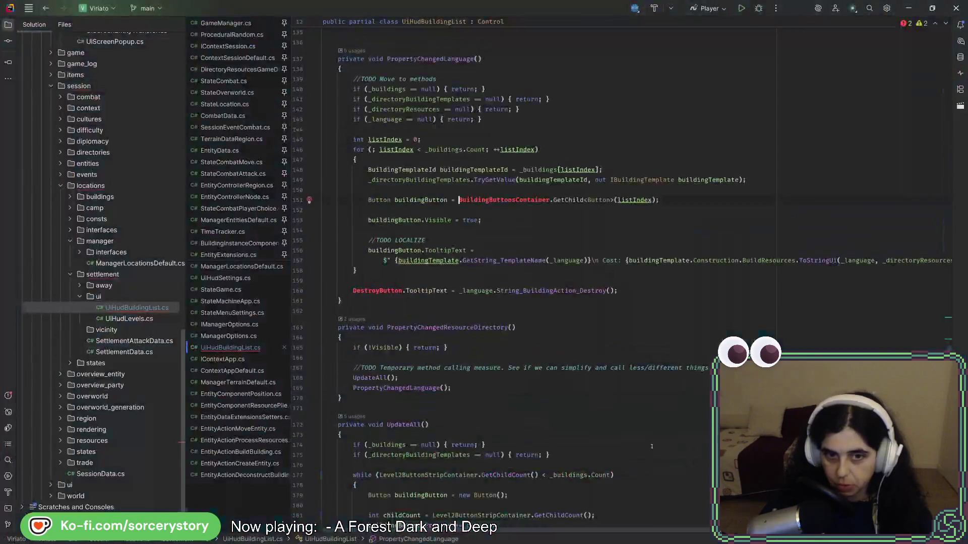
{"action": "scroll", "coordinate": [577, 372], "scroll_direction": "up", "scroll_amount": 2}
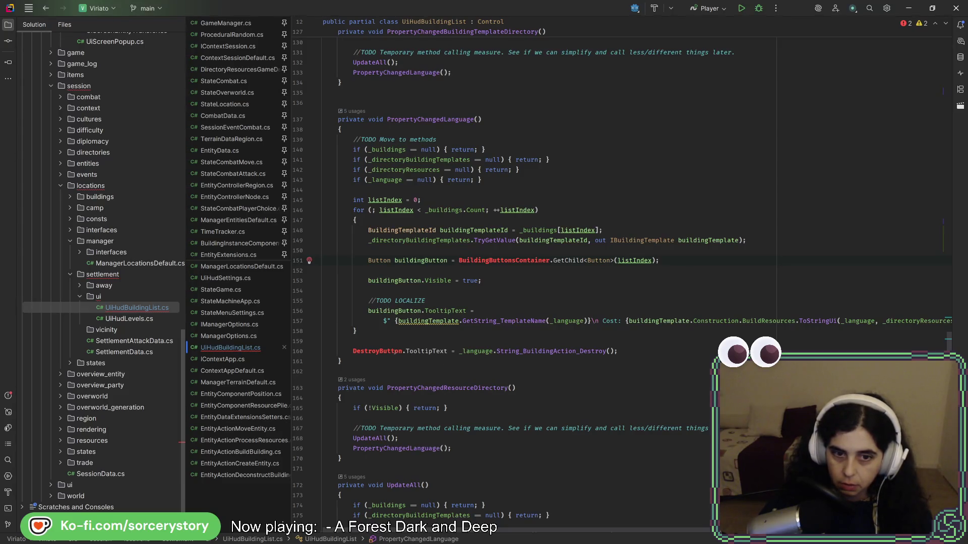
{"action": "key", "text": "ctrl+slash"}
{"action": "left_click", "coordinate": [415, 341]}
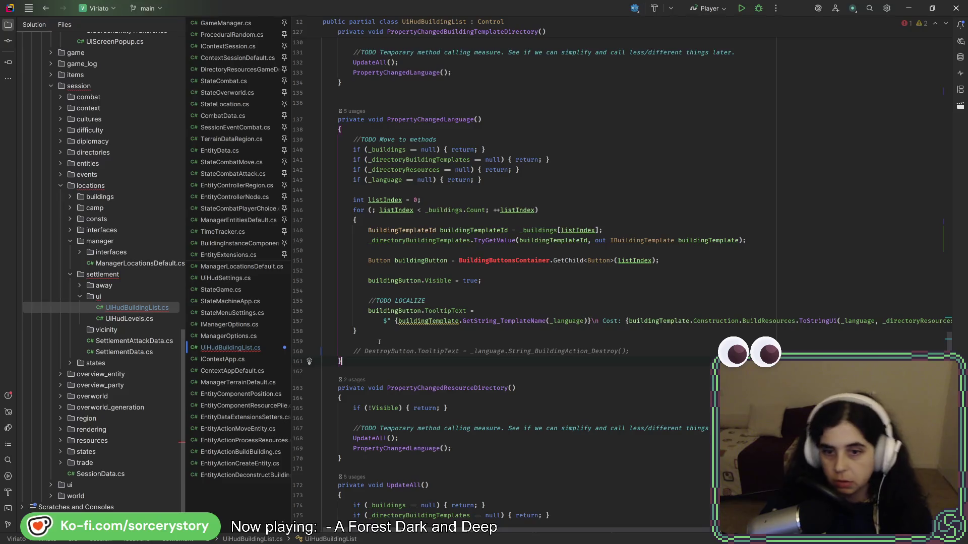
{"action": "key", "text": "ctrl+z"}
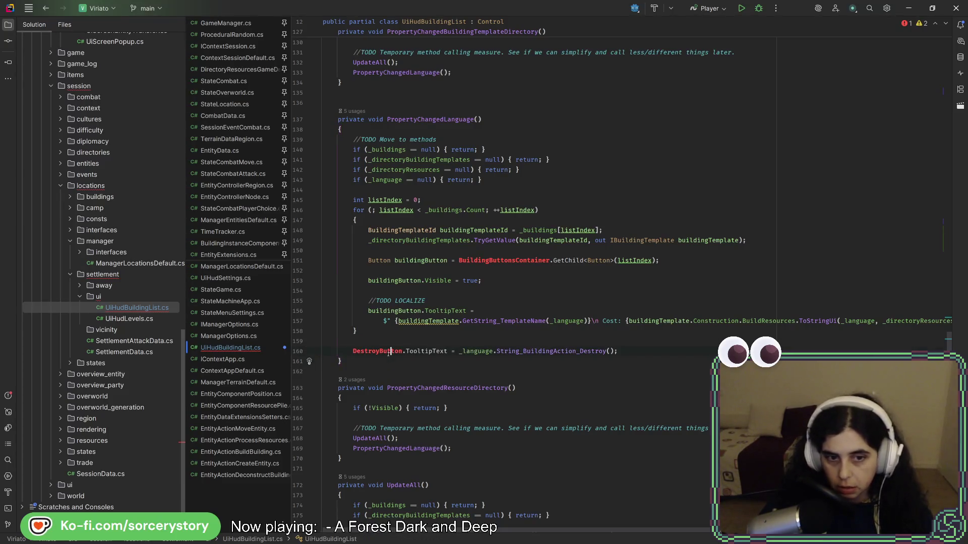
{"action": "scroll", "coordinate": [389, 348], "scroll_direction": "up", "scroll_amount": 15}
{"action": "scroll", "coordinate": [390, 347], "scroll_direction": "up", "scroll_amount": 10}
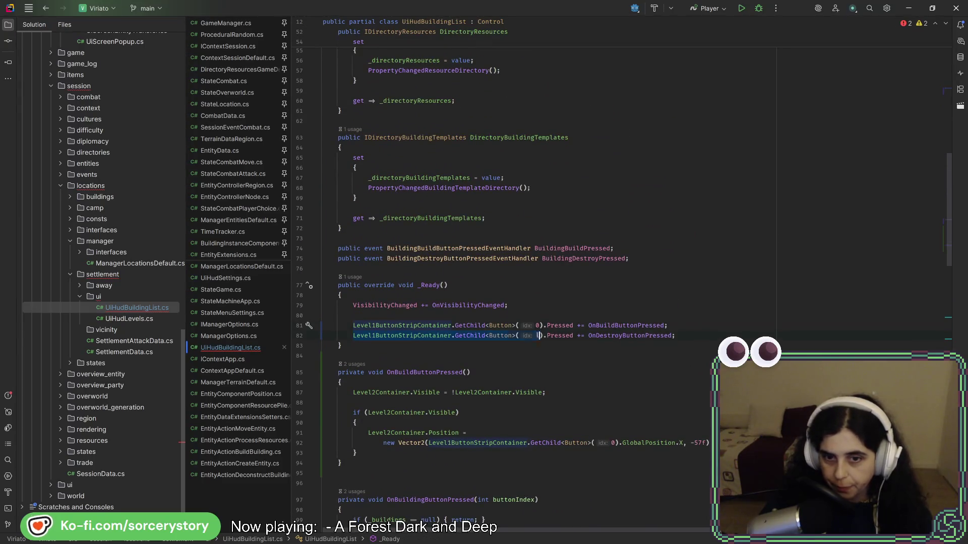
{"action": "scroll", "coordinate": [473, 334], "scroll_direction": "down", "scroll_amount": 15}
{"action": "scroll", "coordinate": [474, 334], "scroll_direction": "down", "scroll_amount": 7}
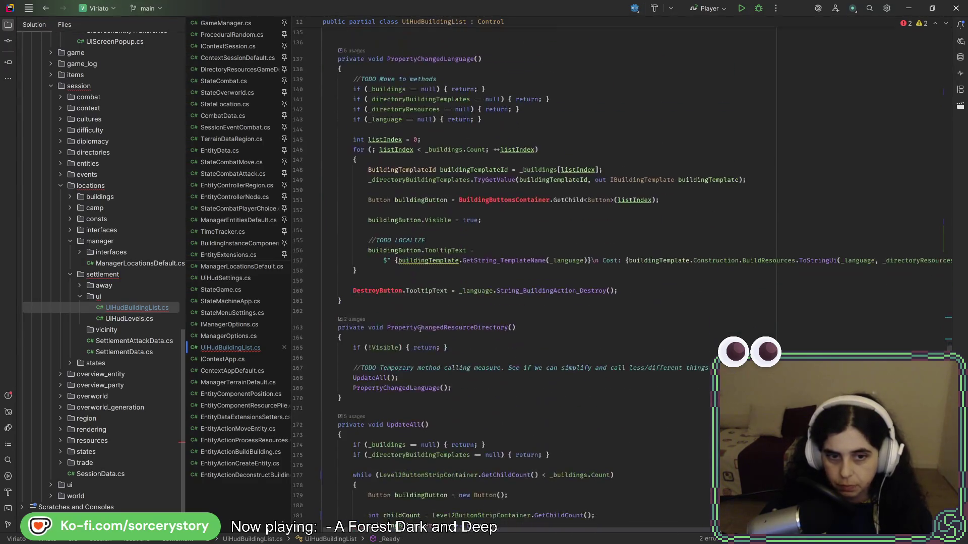
{"action": "double_click", "coordinate": [378, 291]}
{"action": "key", "text": "ctrl+v"}
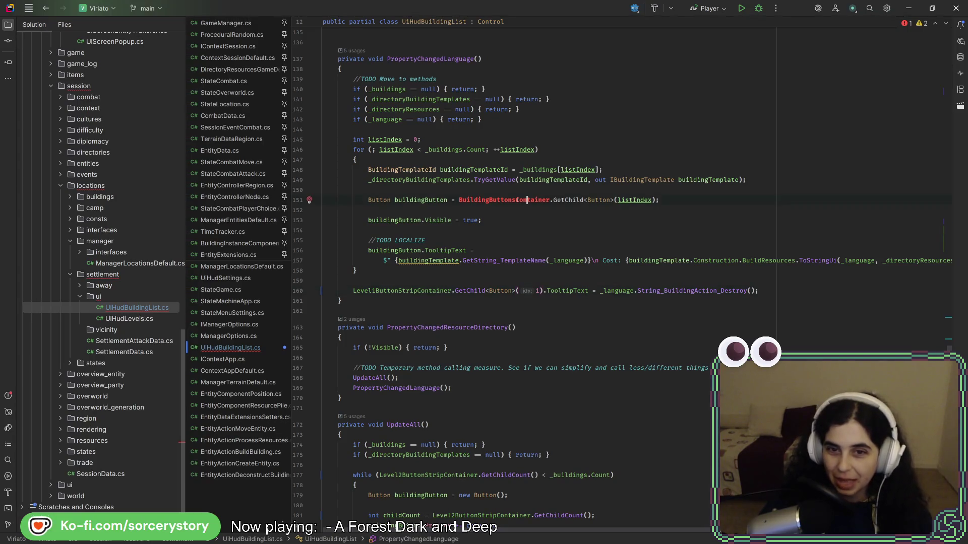
Replace BuildingButtonsContainer with Level2ButtonStripContainer on line 151 and rebuild the C# project in Godot
{"action": "scroll", "coordinate": [511, 200], "scroll_direction": "up", "scroll_amount": 20}
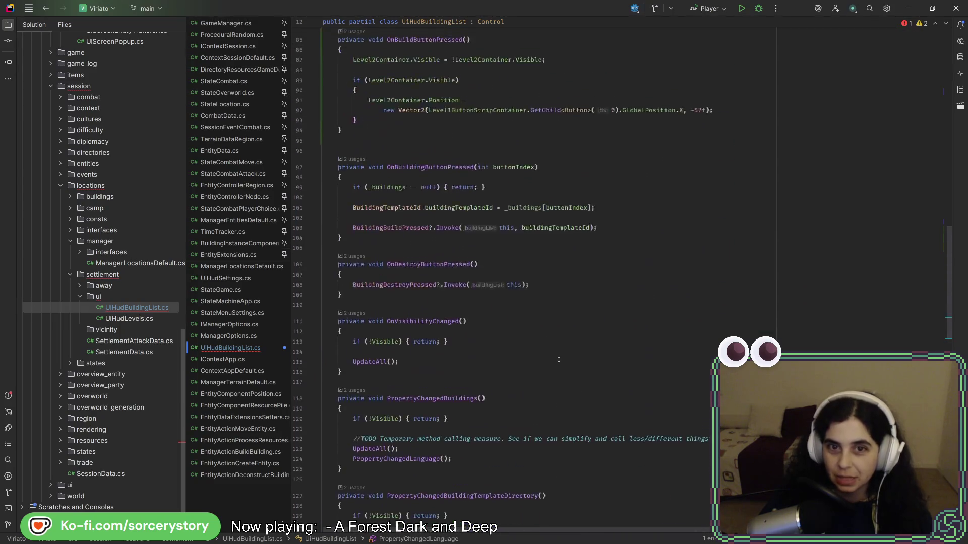
{"action": "scroll", "coordinate": [555, 359], "scroll_direction": "up", "scroll_amount": 3}
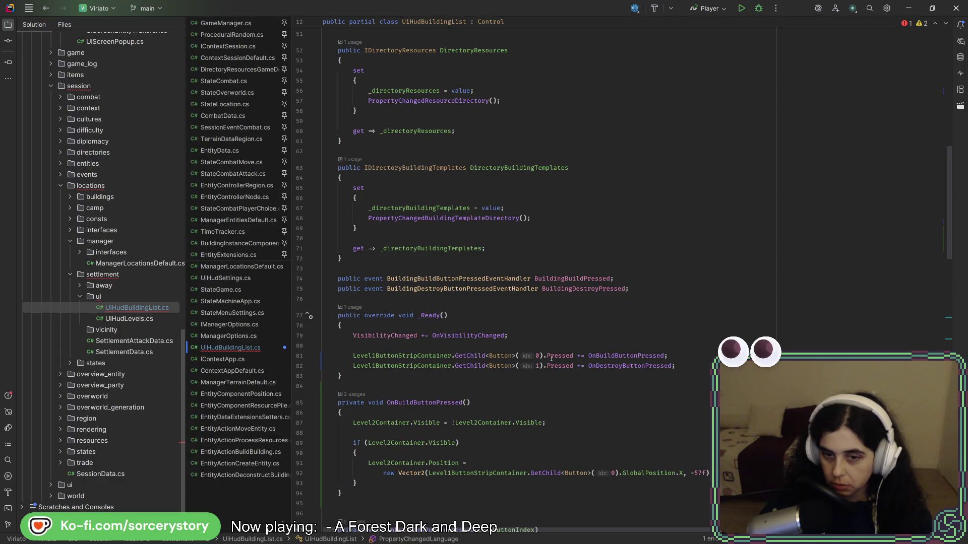
{"action": "scroll", "coordinate": [551, 359], "scroll_direction": "down", "scroll_amount": 4}
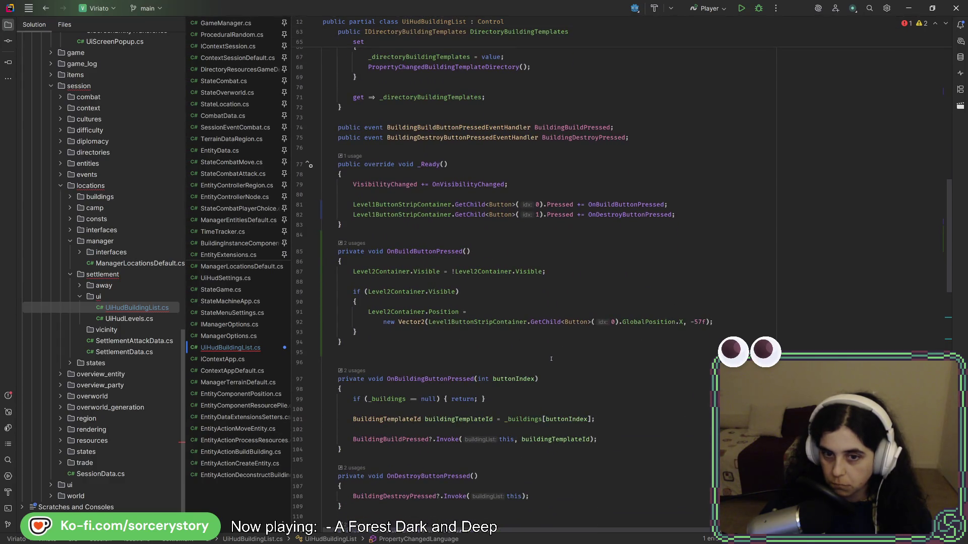
{"action": "scroll", "coordinate": [551, 359], "scroll_direction": "down", "scroll_amount": 15}
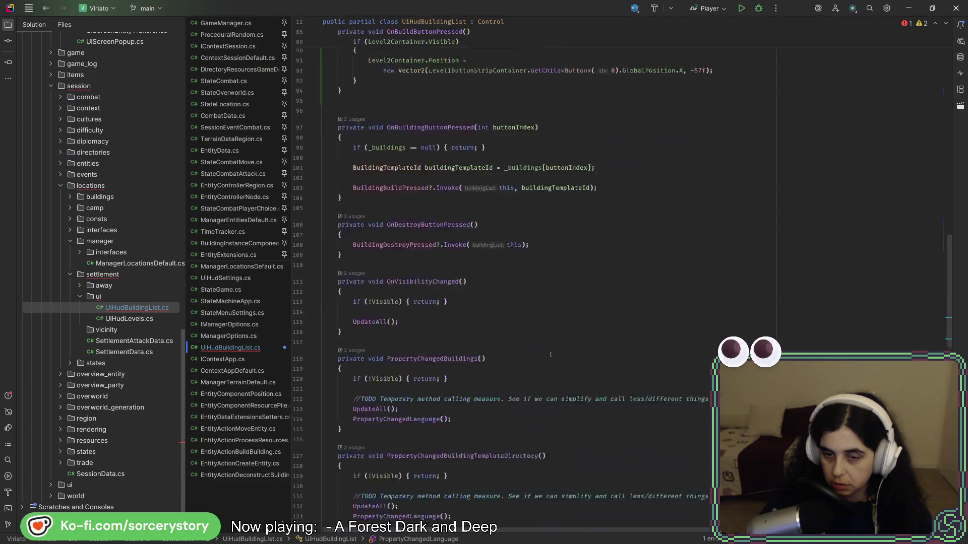
{"action": "scroll", "coordinate": [549, 349], "scroll_direction": "up", "scroll_amount": 10}
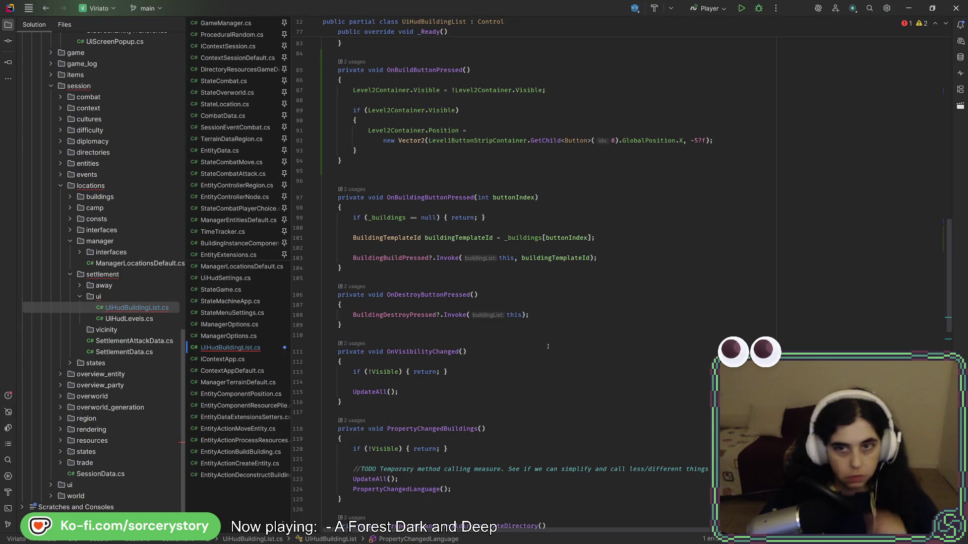
{"action": "scroll", "coordinate": [548, 347], "scroll_direction": "up", "scroll_amount": 5}
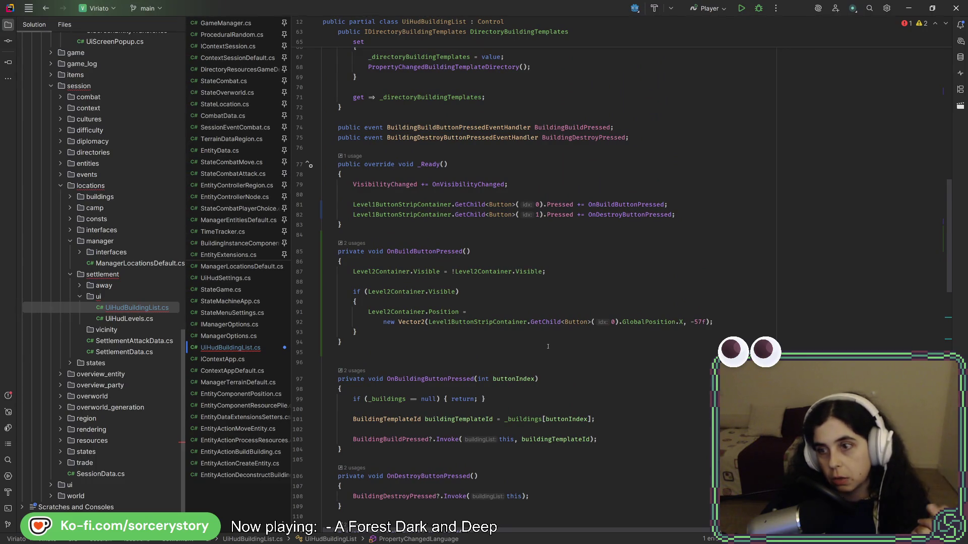
{"action": "scroll", "coordinate": [548, 347], "scroll_direction": "up", "scroll_amount": 5}
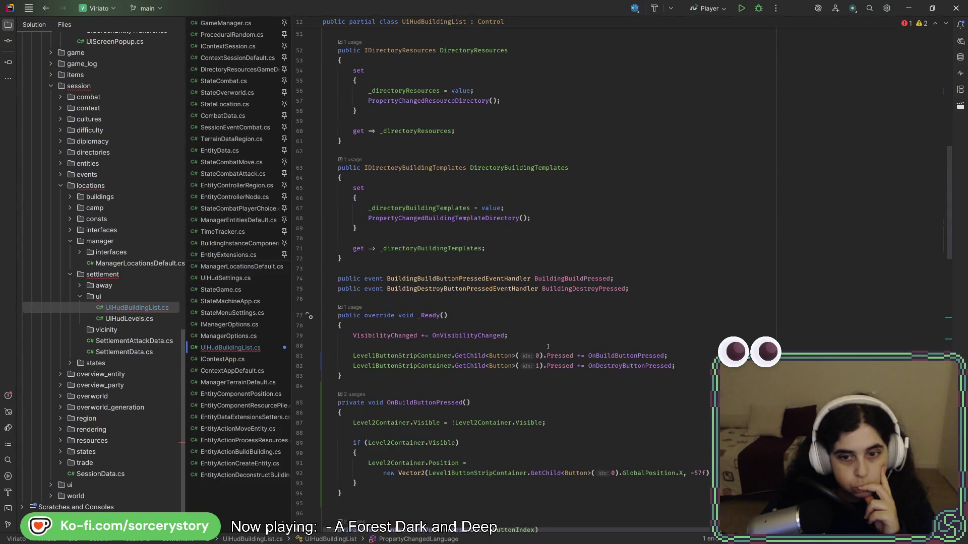
{"action": "scroll", "coordinate": [548, 347], "scroll_direction": "down", "scroll_amount": 20}
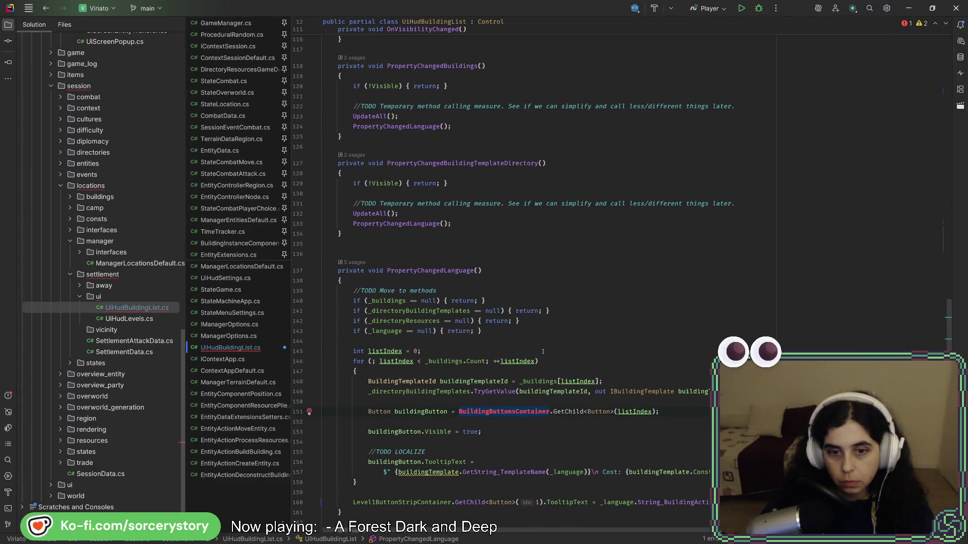
{"action": "scroll", "coordinate": [543, 351], "scroll_direction": "down", "scroll_amount": 12}
{"action": "scroll", "coordinate": [545, 351], "scroll_direction": "down", "scroll_amount": 2}
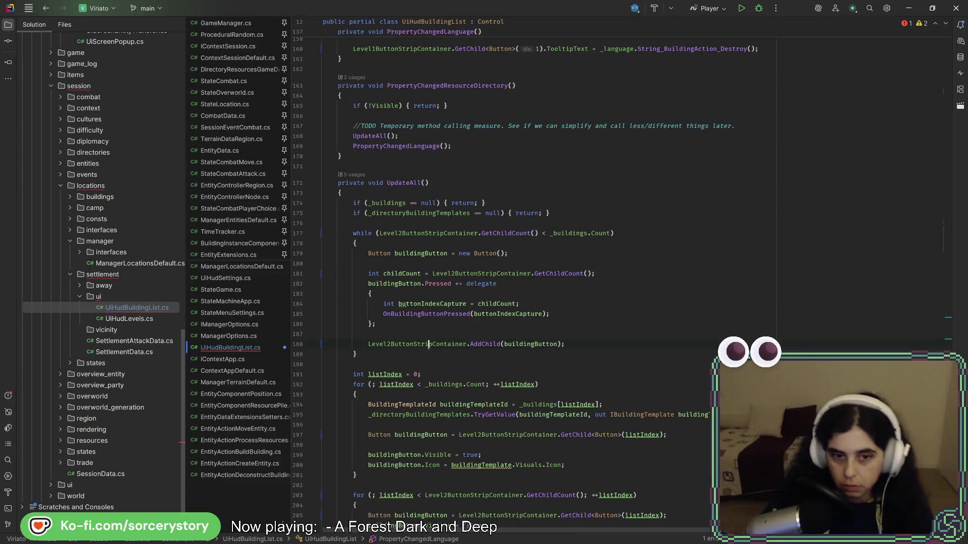
{"action": "scroll", "coordinate": [510, 198], "scroll_direction": "up", "scroll_amount": 8}
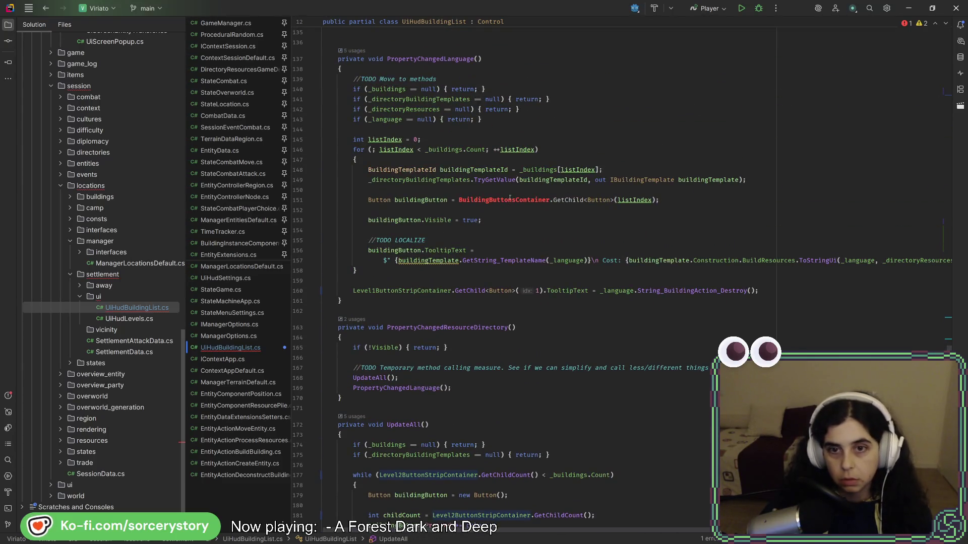
{"action": "double_click", "coordinate": [511, 198]}
{"action": "type", "text": "Level2ButtonStripContainer"}
{"action": "left_click", "coordinate": [704, 200]}
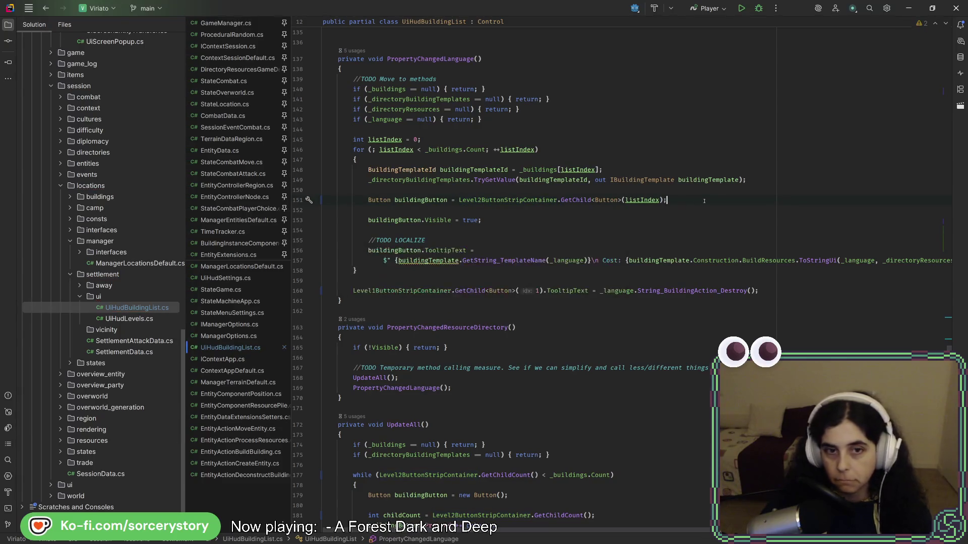
{"action": "key", "text": "alt+Tab"}
{"action": "left_click", "coordinate": [781, 22]}
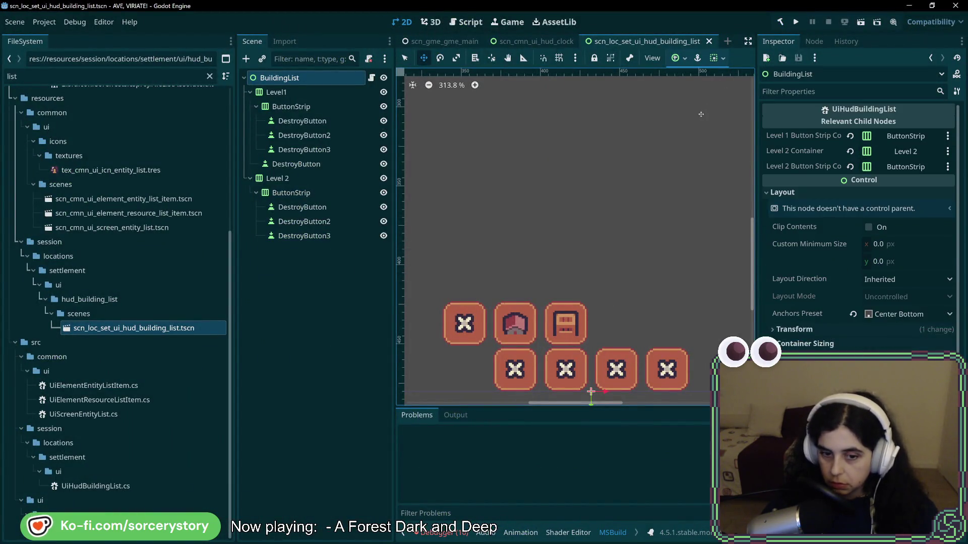
Run the game from Godot, start a New Game and Visit the Player Settlement to reach the Day 1 building HUD
{"action": "left_click", "coordinate": [795, 24]}
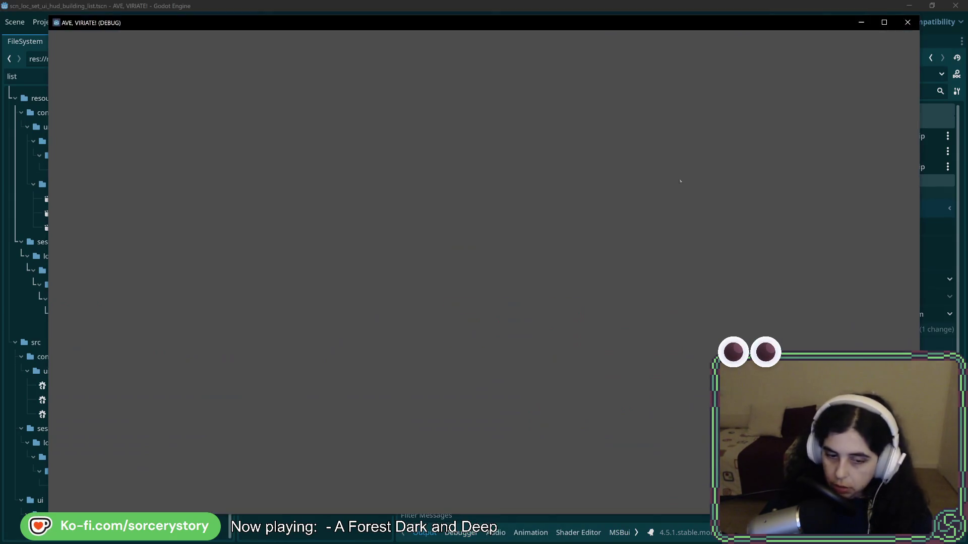
{"action": "left_click", "coordinate": [484, 235]}
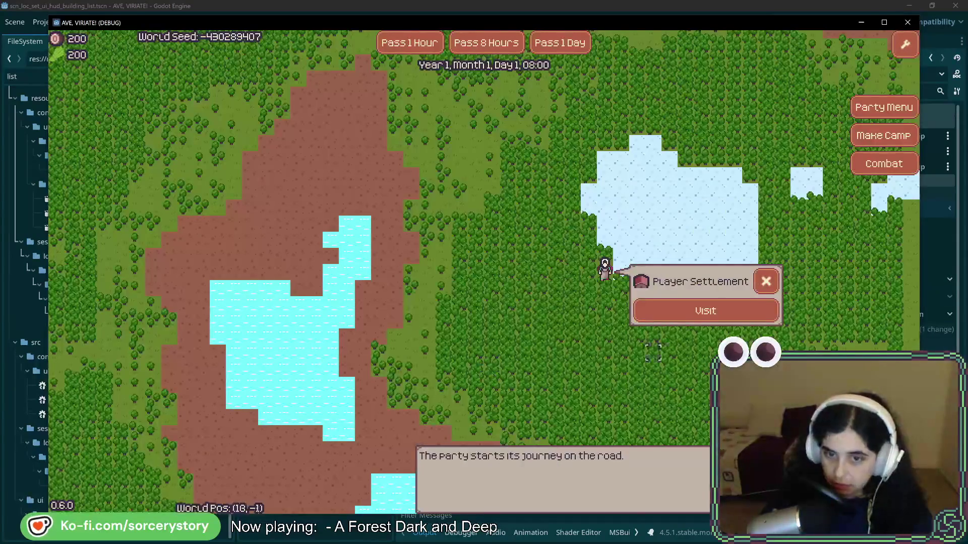
{"action": "left_click", "coordinate": [705, 310]}
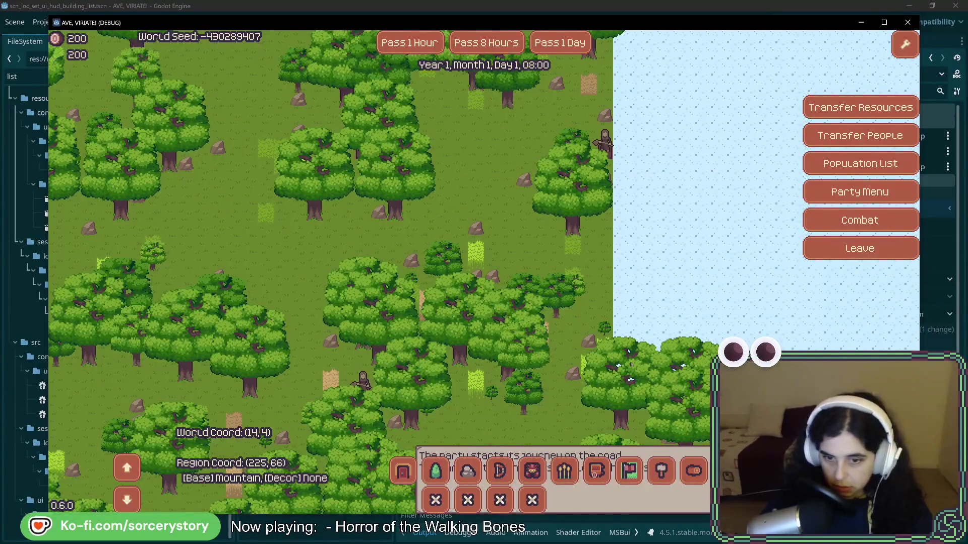
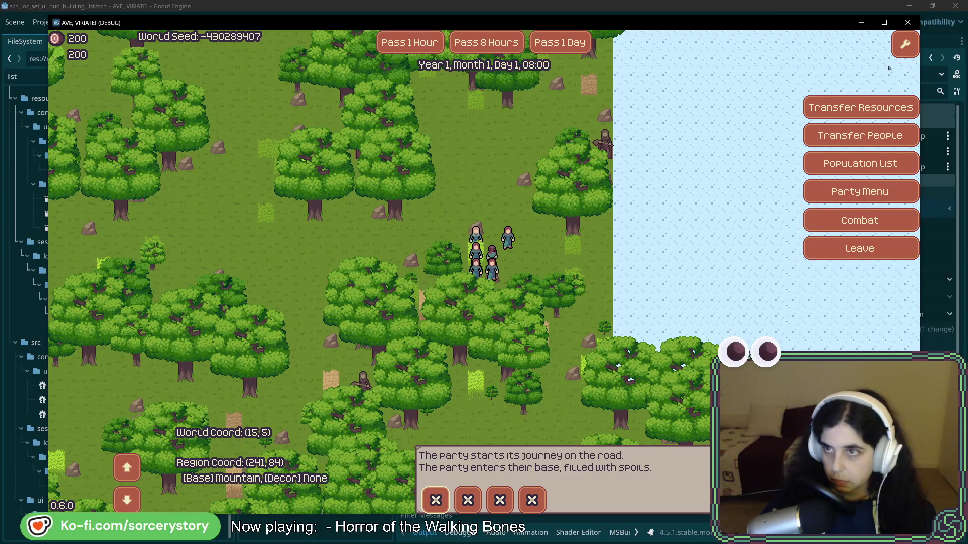
Close the running game and inspect Level1, Level 2, the BuildingList root and Level1's ButtonStrip
{"action": "left_click", "coordinate": [907, 22]}
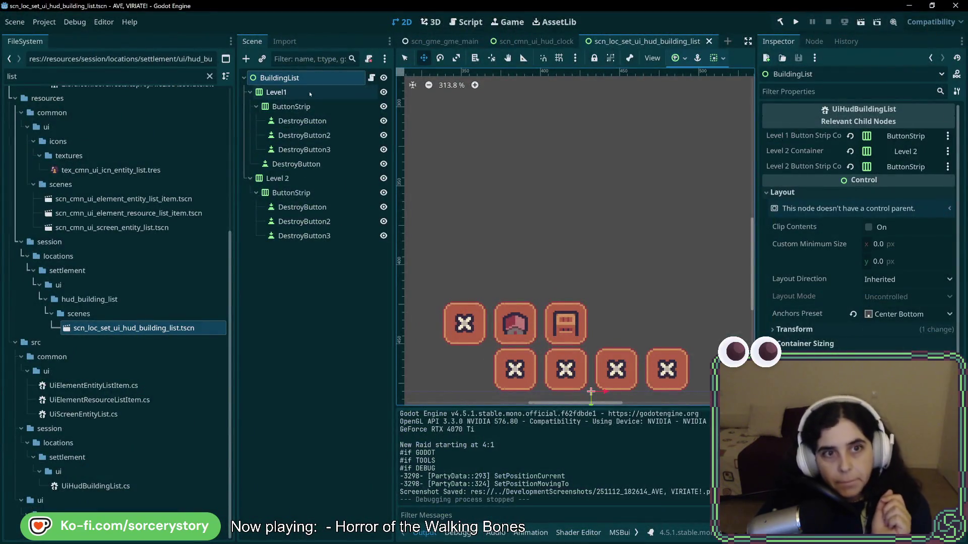
{"action": "left_click", "coordinate": [302, 92]}
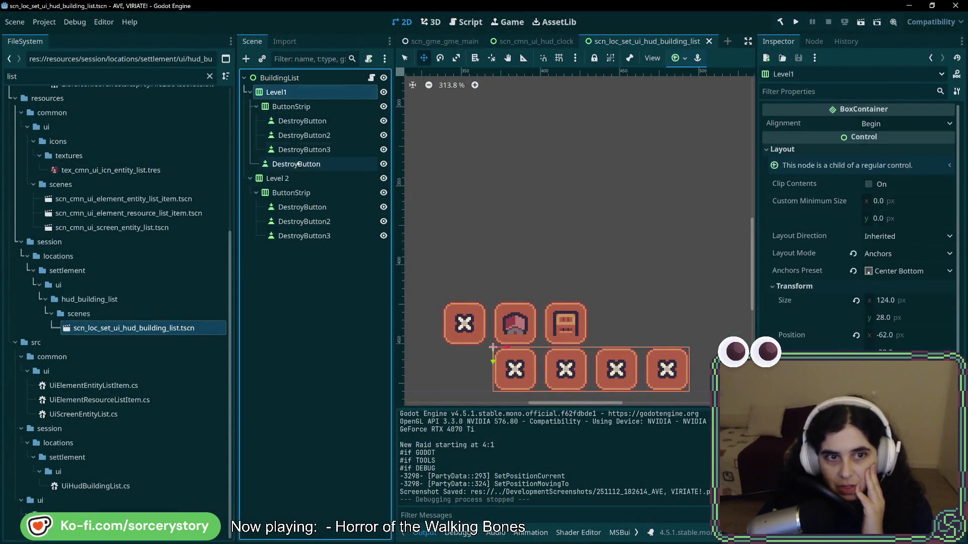
{"action": "left_click", "coordinate": [298, 179]}
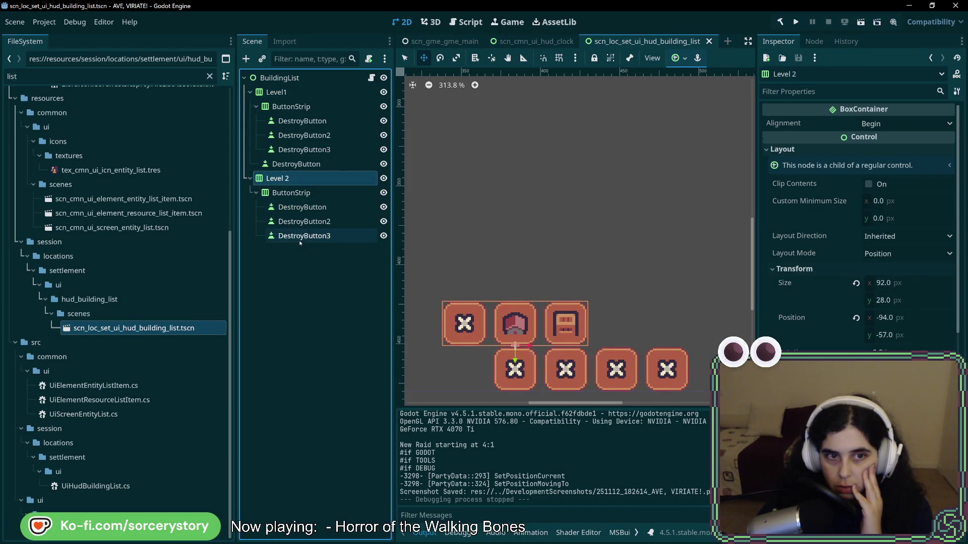
{"action": "left_click", "coordinate": [279, 78]}
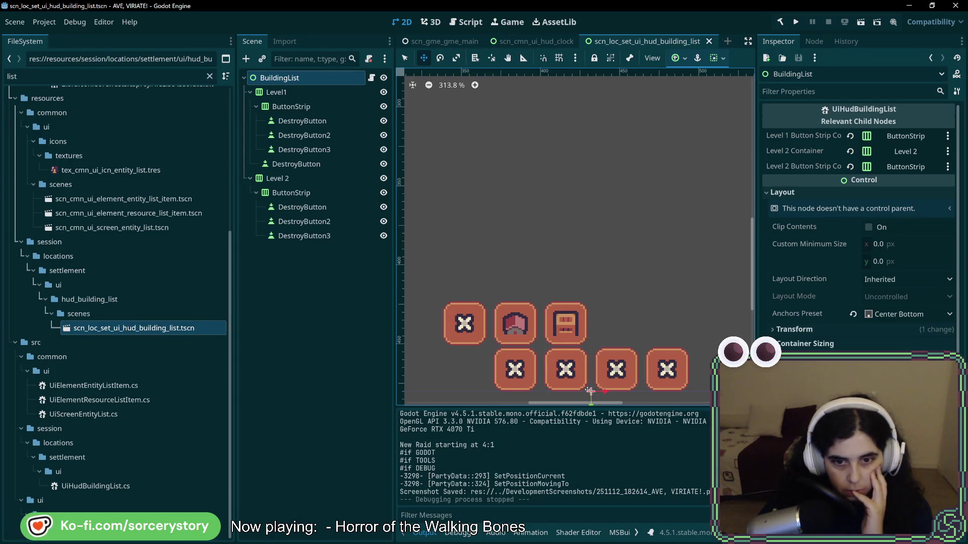
{"action": "left_click", "coordinate": [313, 108]}
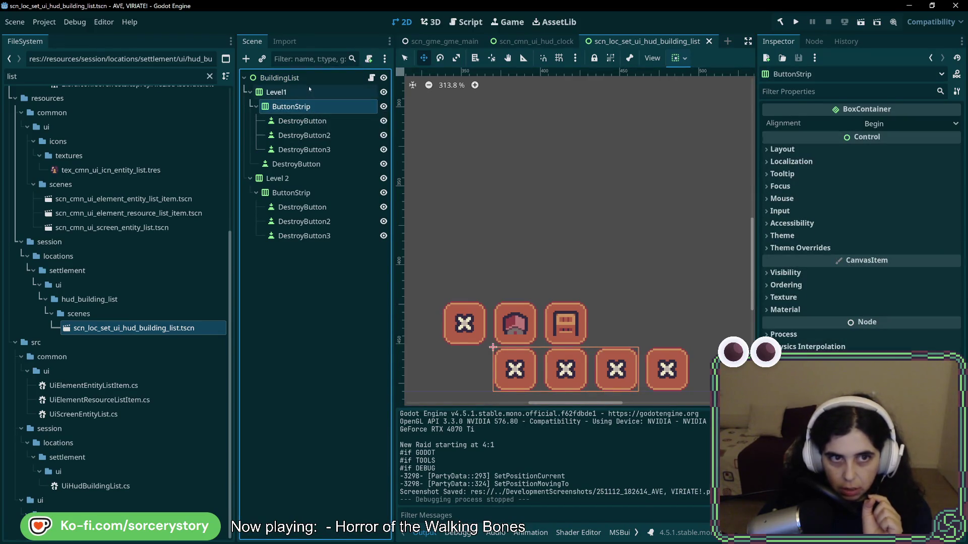
Re-check the BuildingList root and Level1, leaving Level1's ButtonStrip selected before going to the code
{"action": "left_click", "coordinate": [296, 81]}
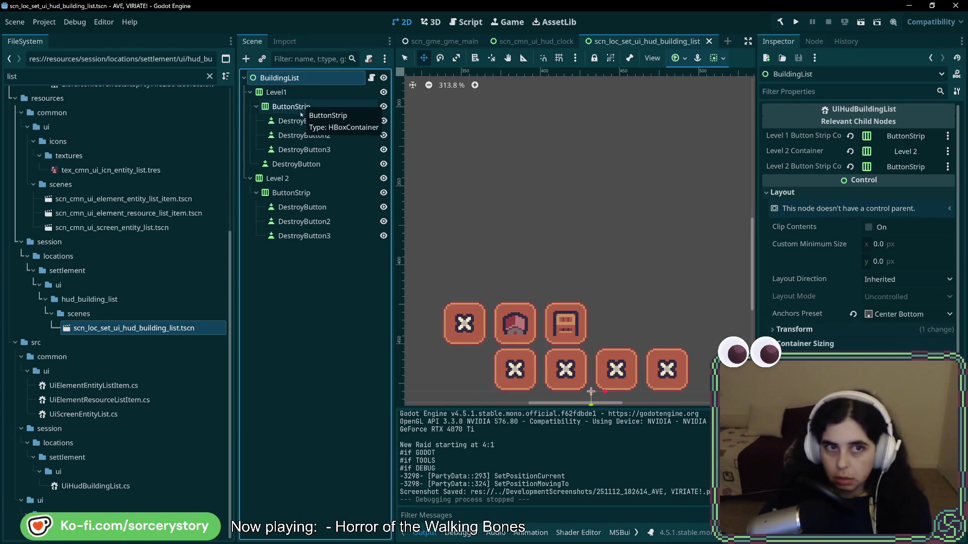
{"action": "left_click", "coordinate": [294, 94]}
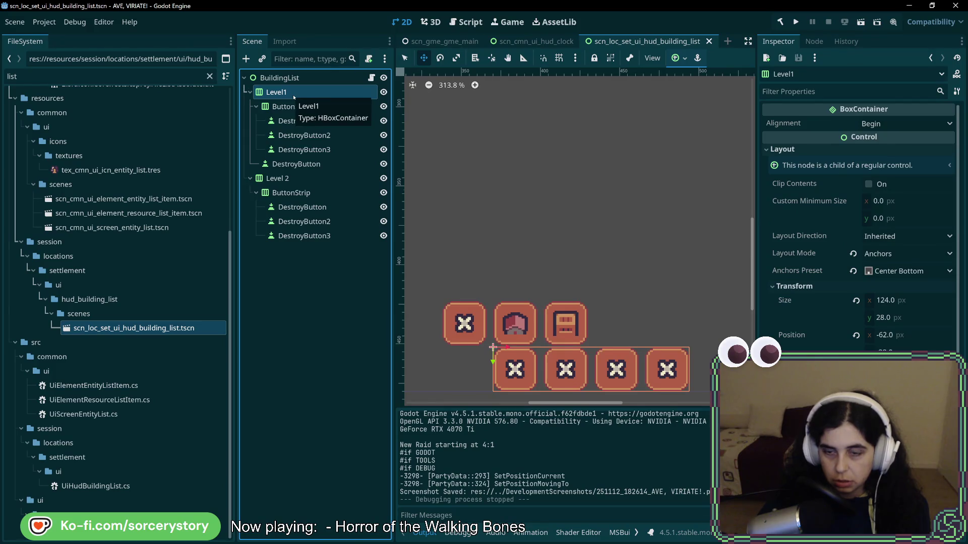
{"action": "left_click", "coordinate": [292, 106]}
{"action": "left_click", "coordinate": [293, 93]}
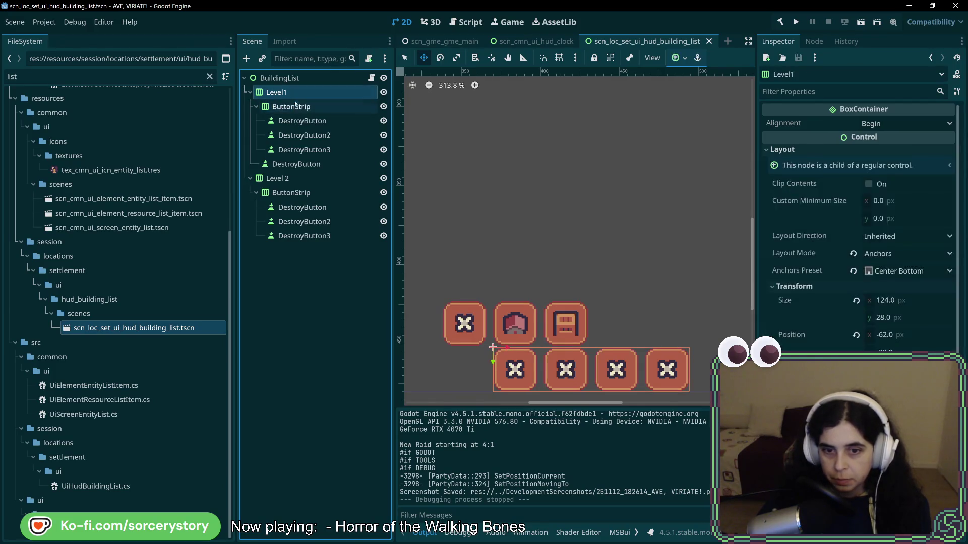
{"action": "left_click", "coordinate": [295, 105]}
{"action": "key", "text": "alt+Tab"}
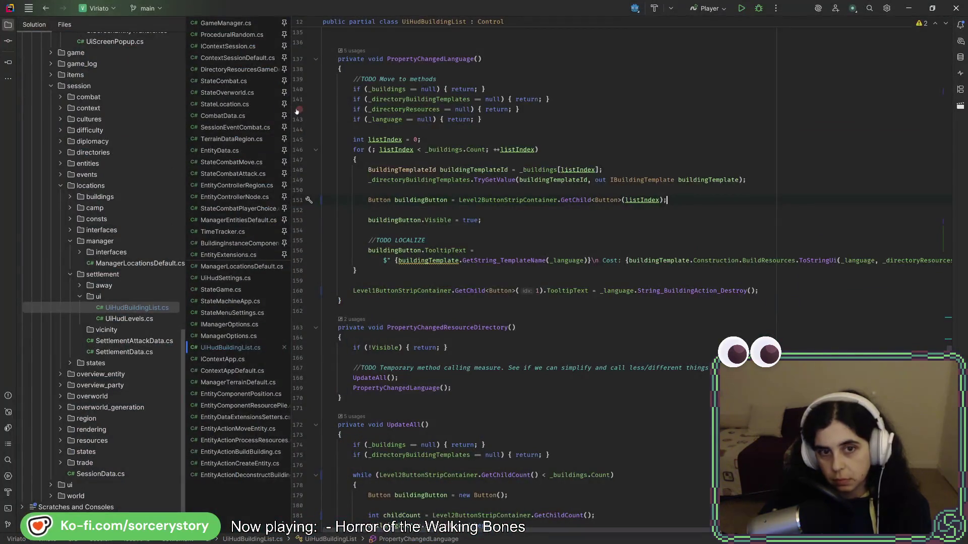
Change Level2Container.Position to GlobalPosition on line 91 of UiHudBuildingList.cs and save
{"action": "scroll", "coordinate": [547, 360], "scroll_direction": "up", "scroll_amount": 15}
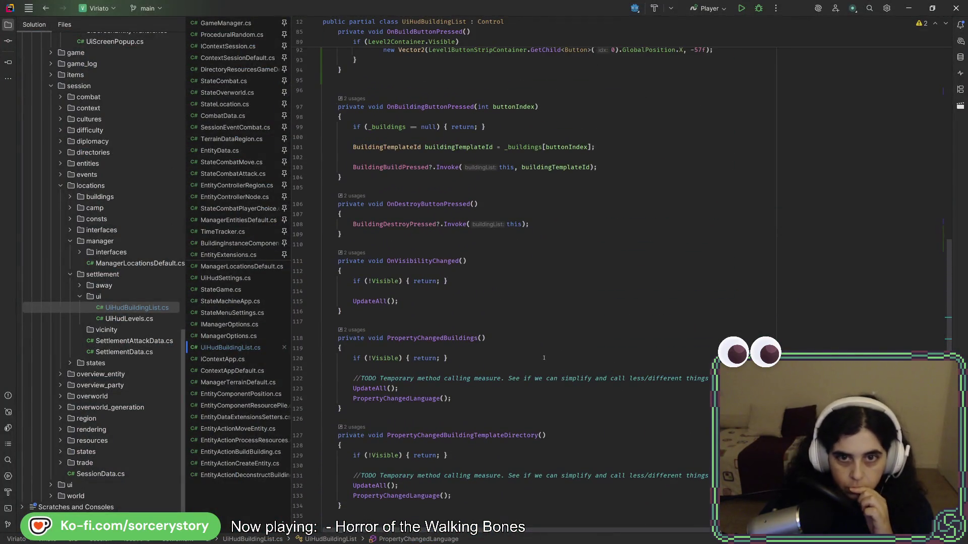
{"action": "scroll", "coordinate": [544, 358], "scroll_direction": "up", "scroll_amount": 8}
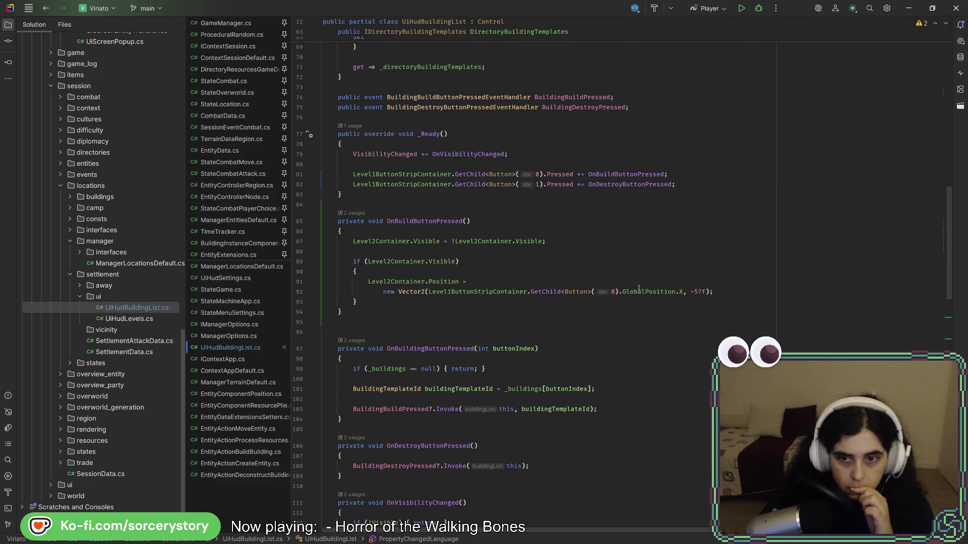
{"action": "type", "text": "posi"}
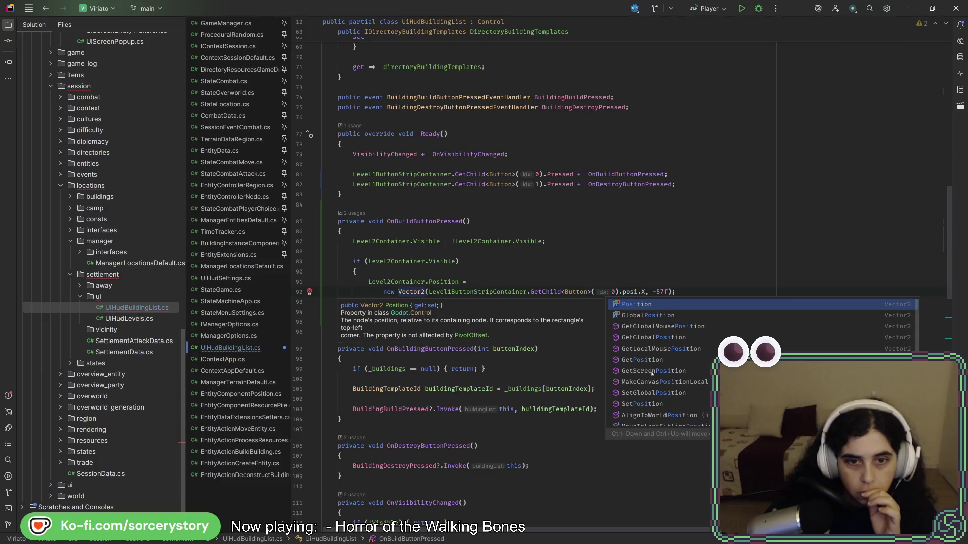
{"action": "left_click", "coordinate": [459, 282]}
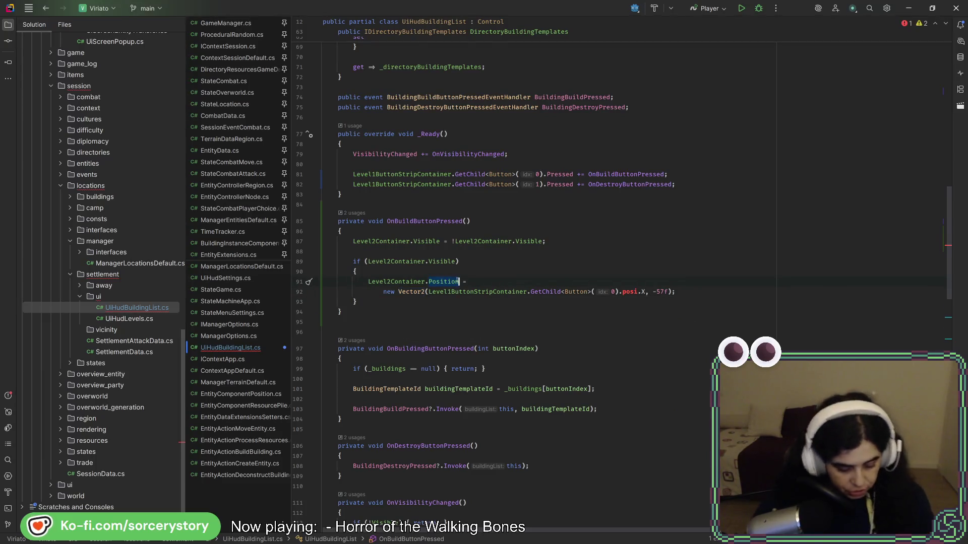
{"action": "type", "text": "Glo"}
{"action": "key", "text": "Return"}
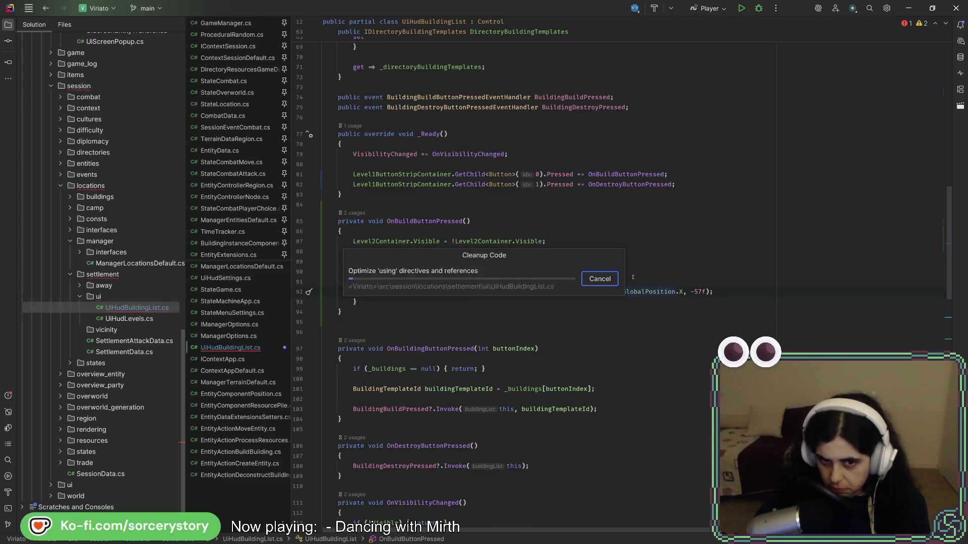
{"action": "key", "text": "alt+Tab"}
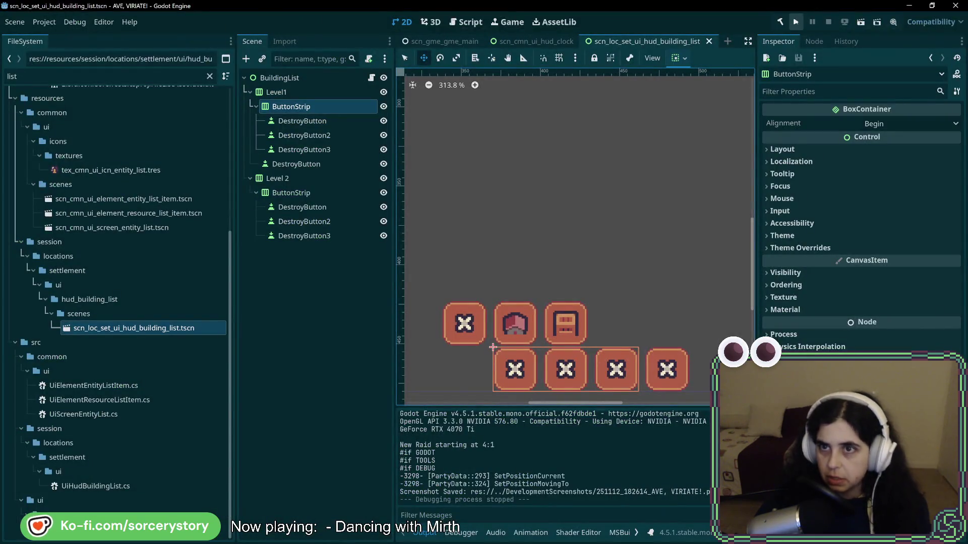
Run a new game, try the first X destroy button in the settlement HUD, then stop with F8
{"action": "left_click", "coordinate": [795, 22]}
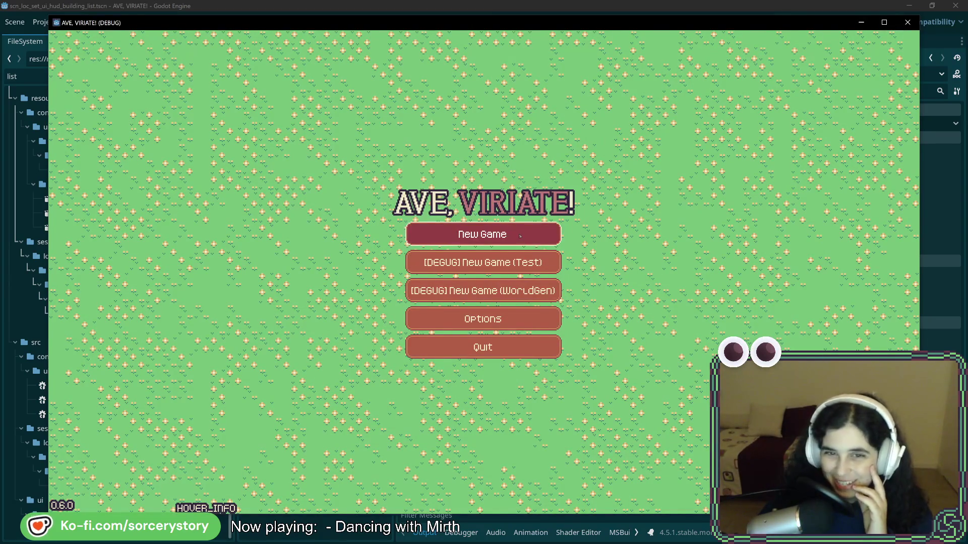
{"action": "key", "text": "Return"}
{"action": "key", "text": "Return"}
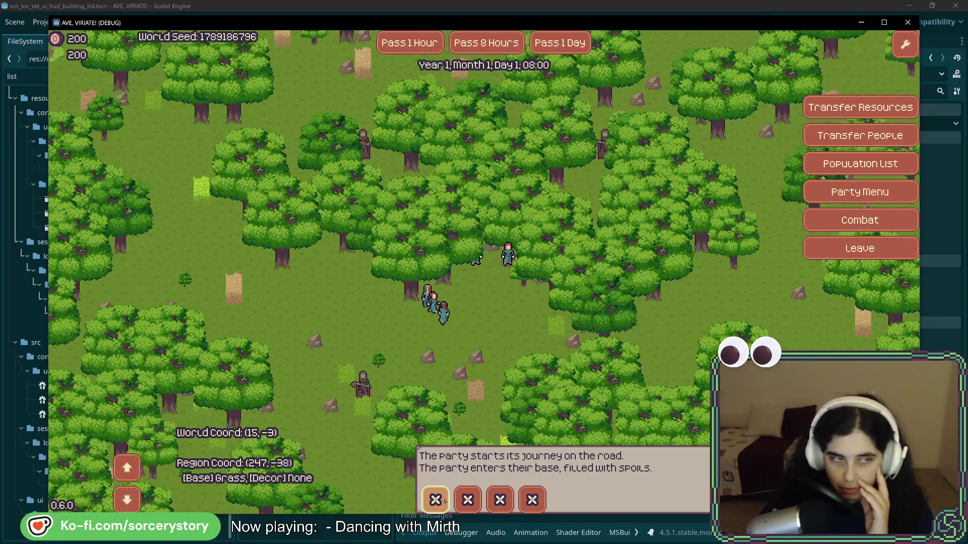
{"action": "left_click", "coordinate": [445, 500]}
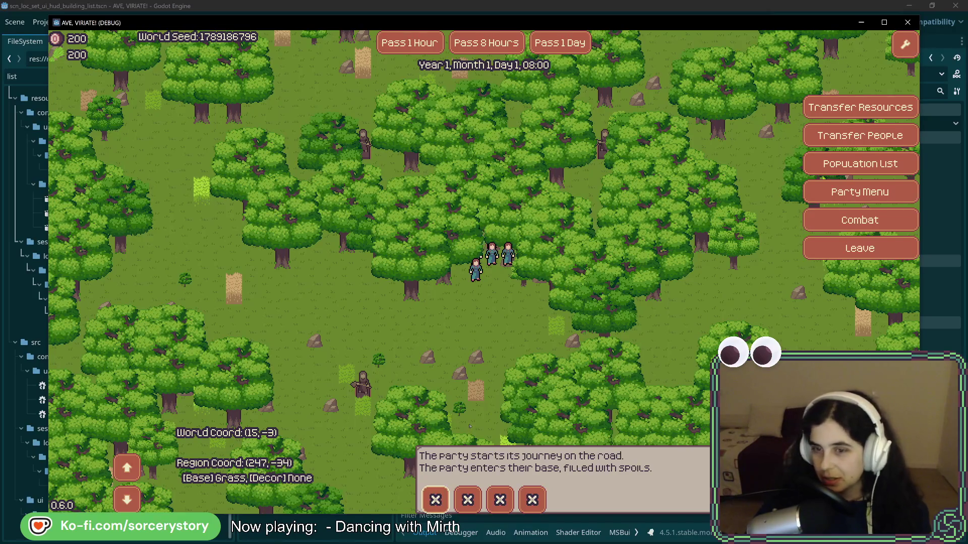
{"action": "key", "text": "F8"}
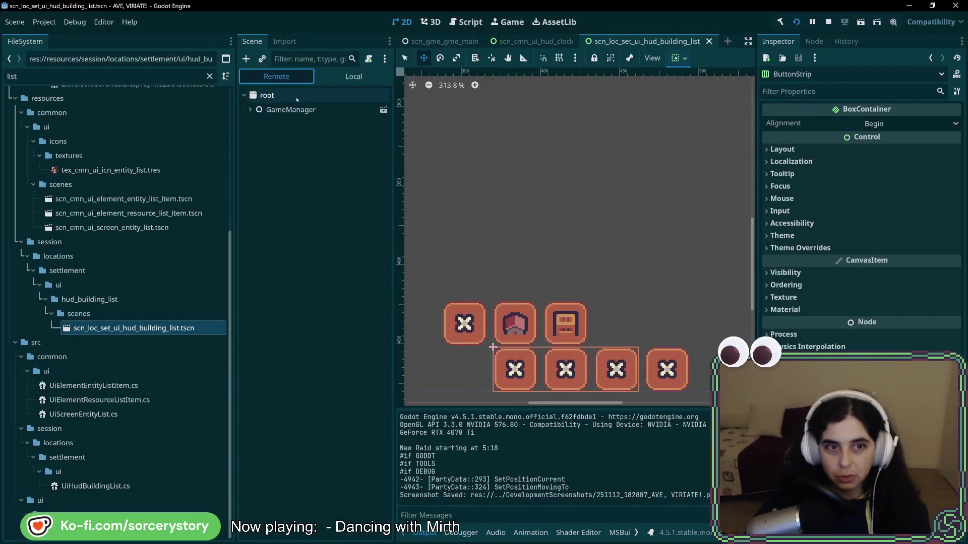
{"action": "left_click", "coordinate": [250, 110]}
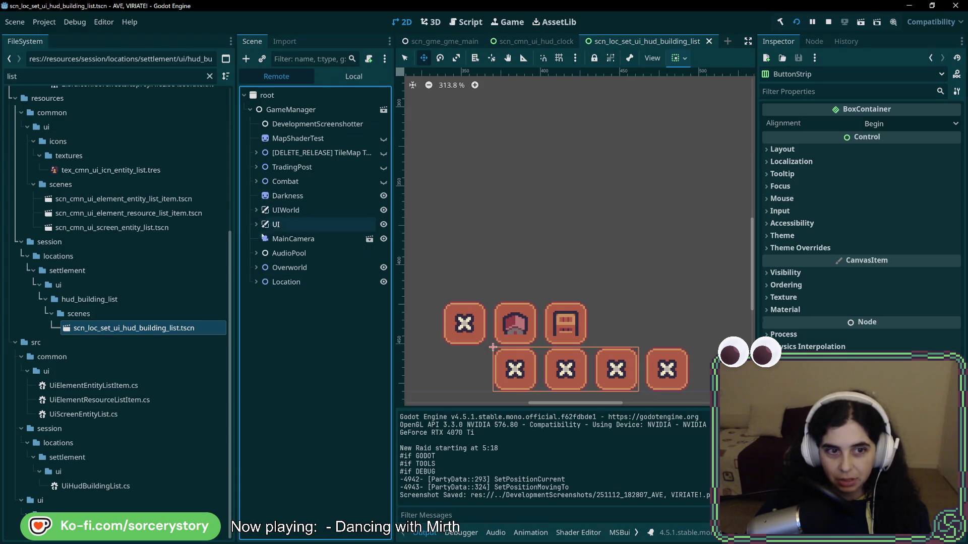
Expand GameManager > UI > Location > BuildingList remotely and select Level 2, positioned at -62, -537
{"action": "left_click", "coordinate": [257, 225]}
{"action": "scroll", "coordinate": [263, 273], "scroll_direction": "down", "scroll_amount": 2}
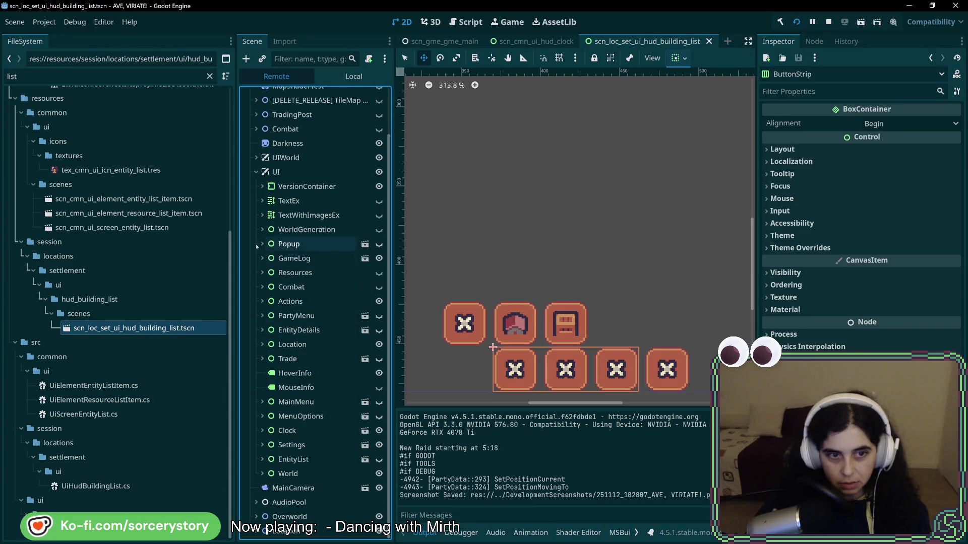
{"action": "left_click", "coordinate": [262, 345]}
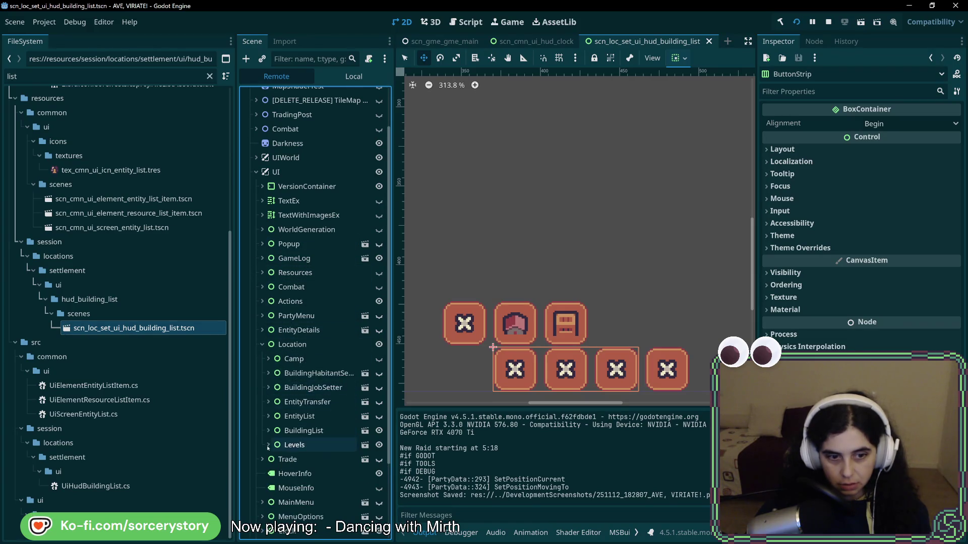
{"action": "left_click", "coordinate": [268, 430]}
{"action": "left_click", "coordinate": [275, 459]}
{"action": "left_click", "coordinate": [302, 460]}
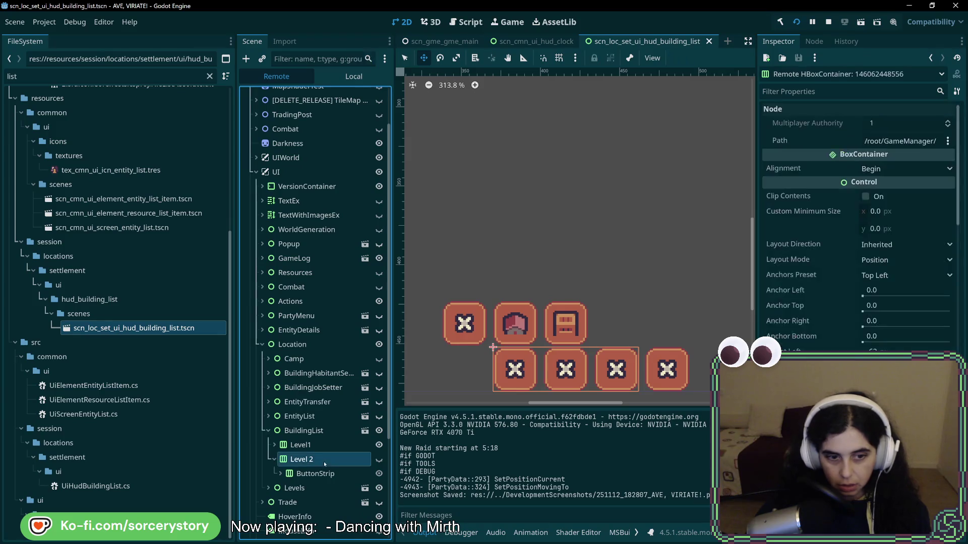
{"action": "scroll", "coordinate": [857, 227], "scroll_direction": "down", "scroll_amount": 3}
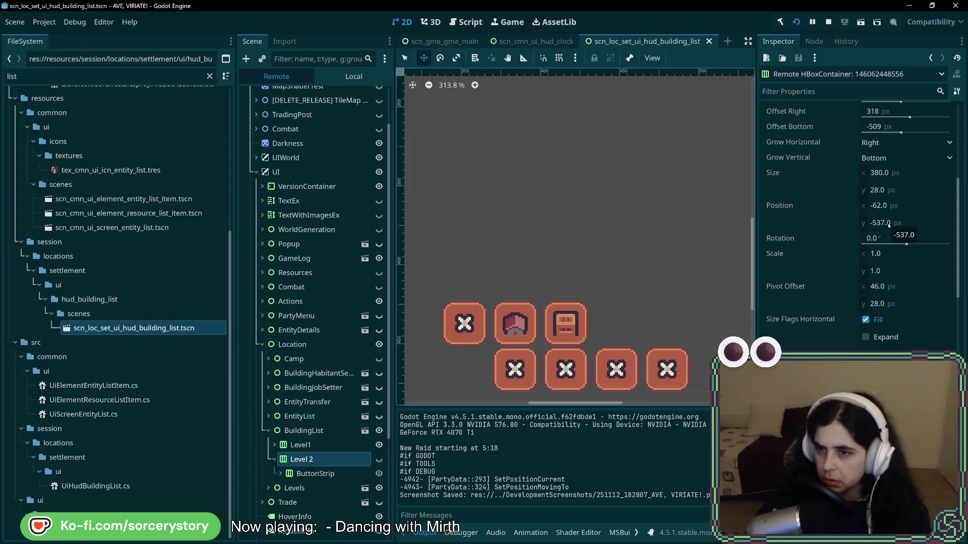
{"action": "key", "text": "alt+Tab"}
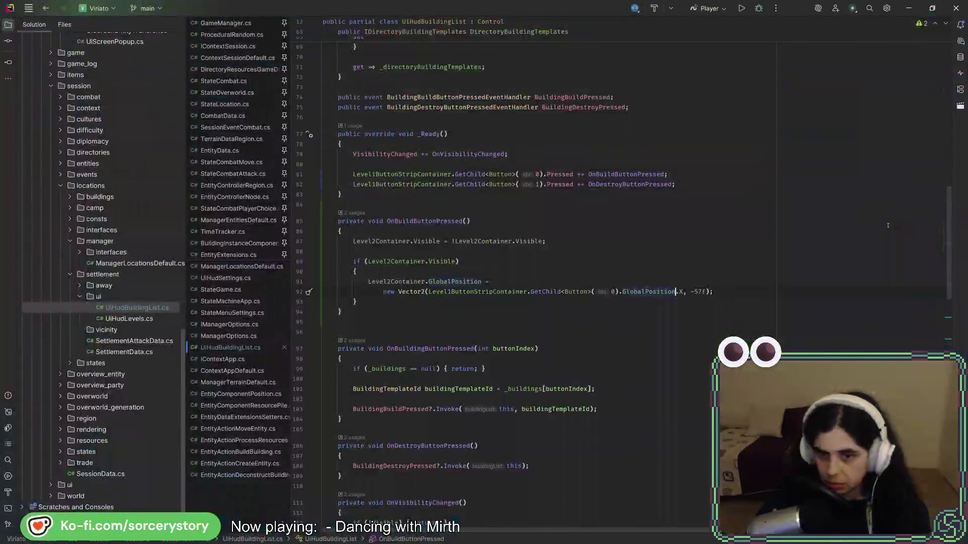
{"action": "key", "text": "alt+Tab"}
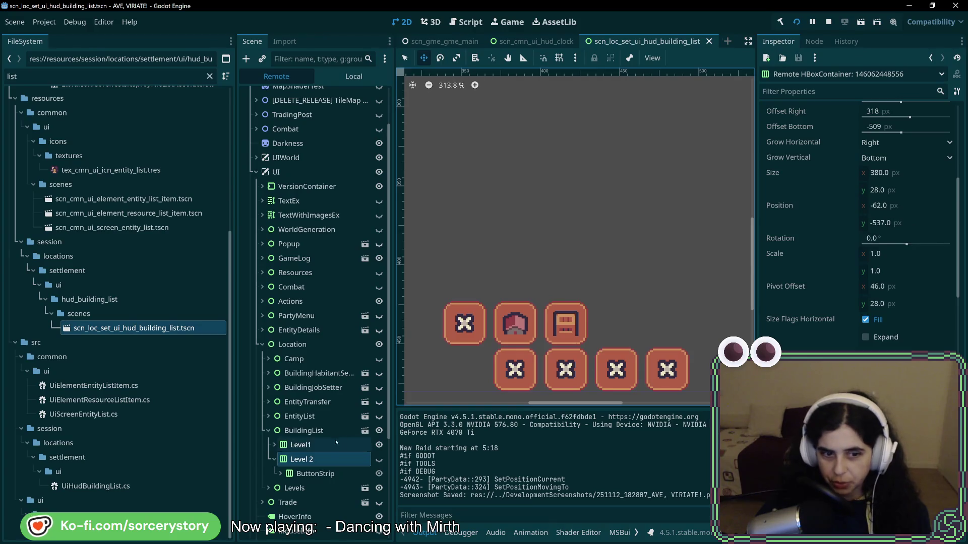
Inspect Level1's live ButtonStrip destroy buttons, comparing them against the running game's HUD
{"action": "left_click", "coordinate": [322, 445]}
{"action": "double_click", "coordinate": [324, 458]}
{"action": "left_click", "coordinate": [312, 477]}
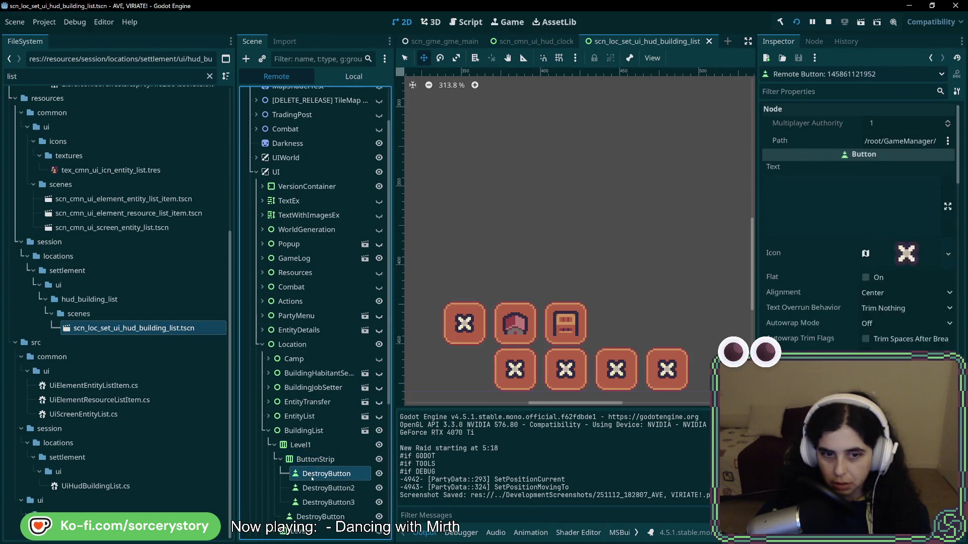
{"action": "key", "text": "alt+Tab"}
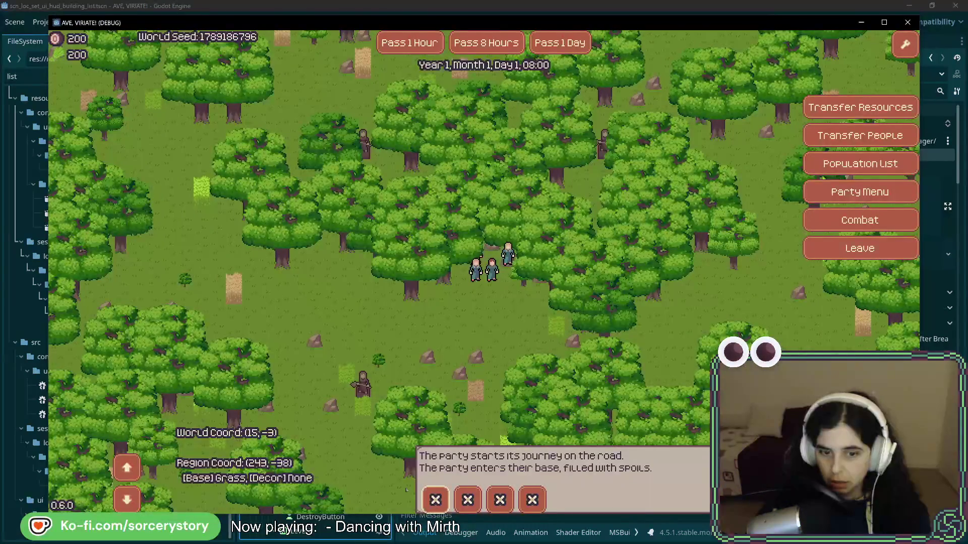
{"action": "key", "text": "alt+Tab"}
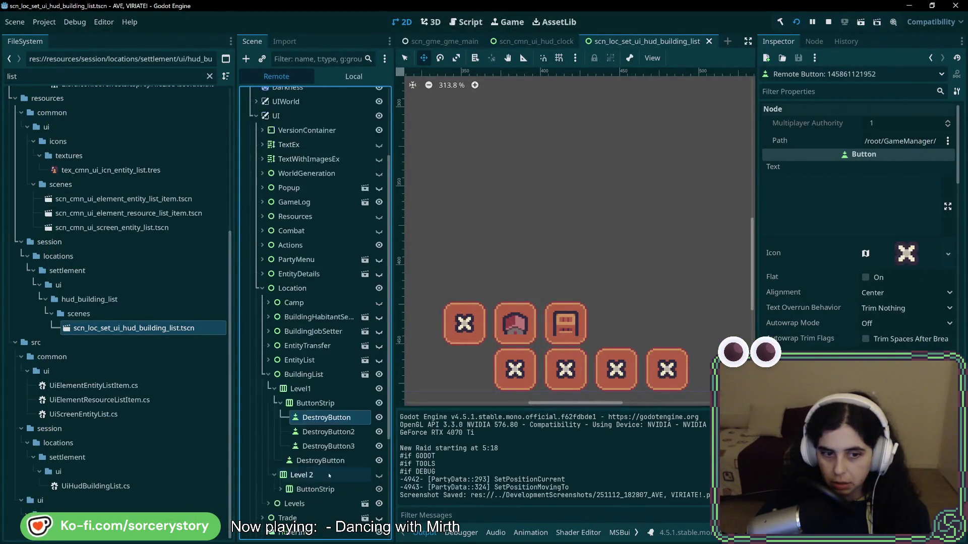
{"action": "key", "text": "alt+Tab"}
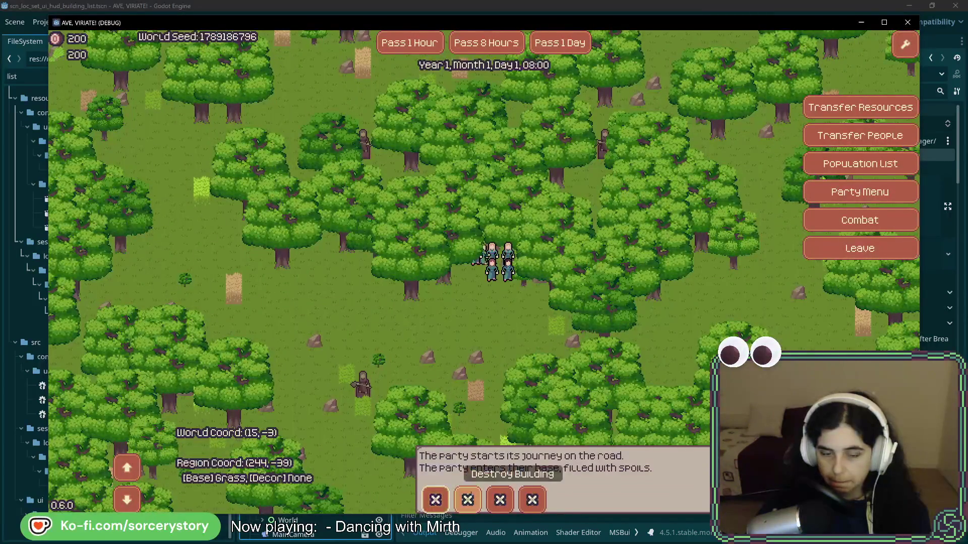
{"action": "key", "text": "alt+Tab"}
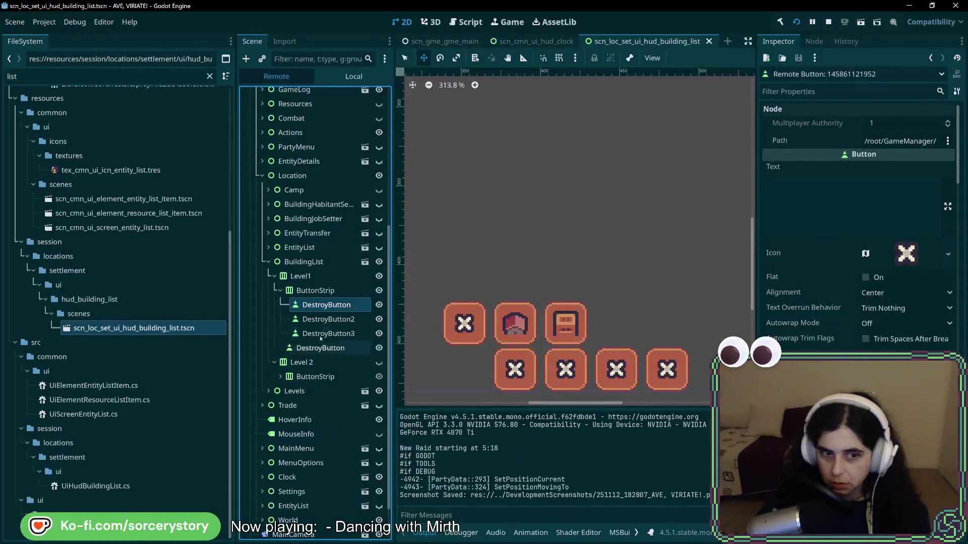
{"action": "key", "text": "alt+Tab"}
{"action": "key", "text": "alt+Tab"}
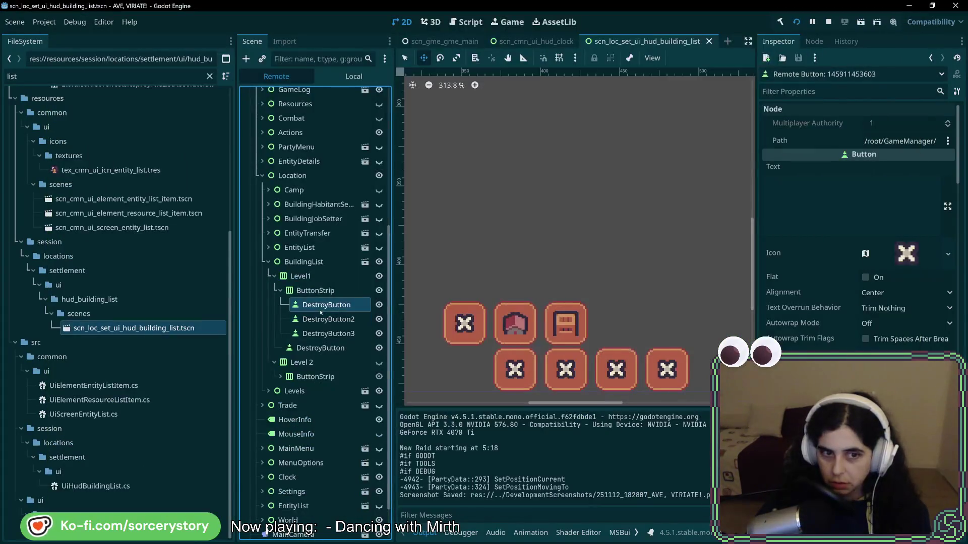
{"action": "left_click", "coordinate": [323, 348]}
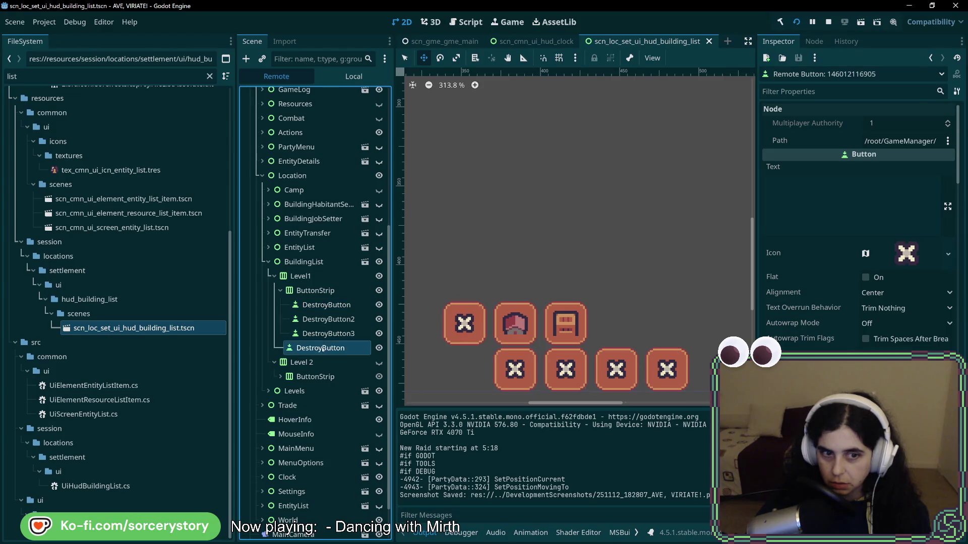
{"action": "key", "text": "alt+Tab"}
{"action": "key", "text": "alt+Tab"}
Inspect Level 2's ButtonStrip and first DestroyButton, then select the live Level 2 container
{"action": "left_click", "coordinate": [329, 306]}
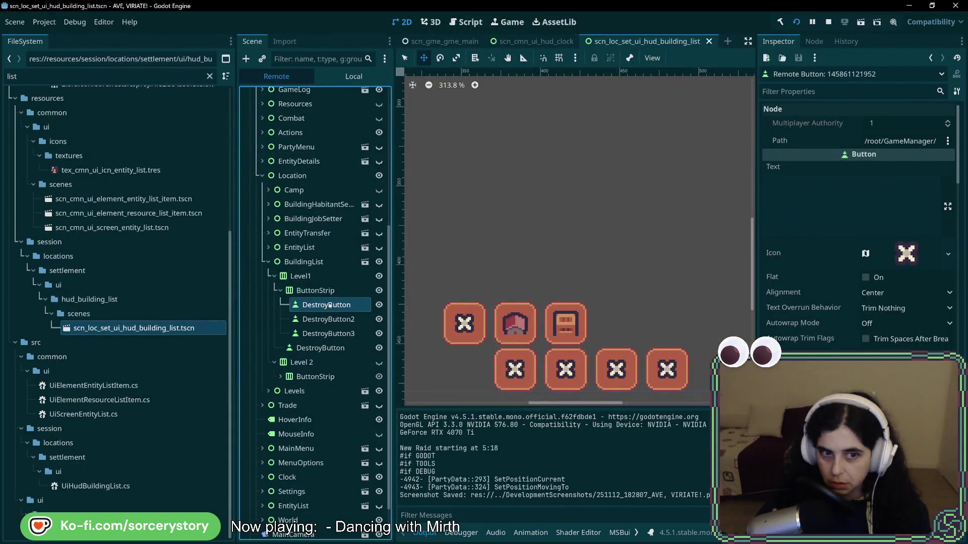
{"action": "scroll", "coordinate": [857, 227], "scroll_direction": "down", "scroll_amount": 10}
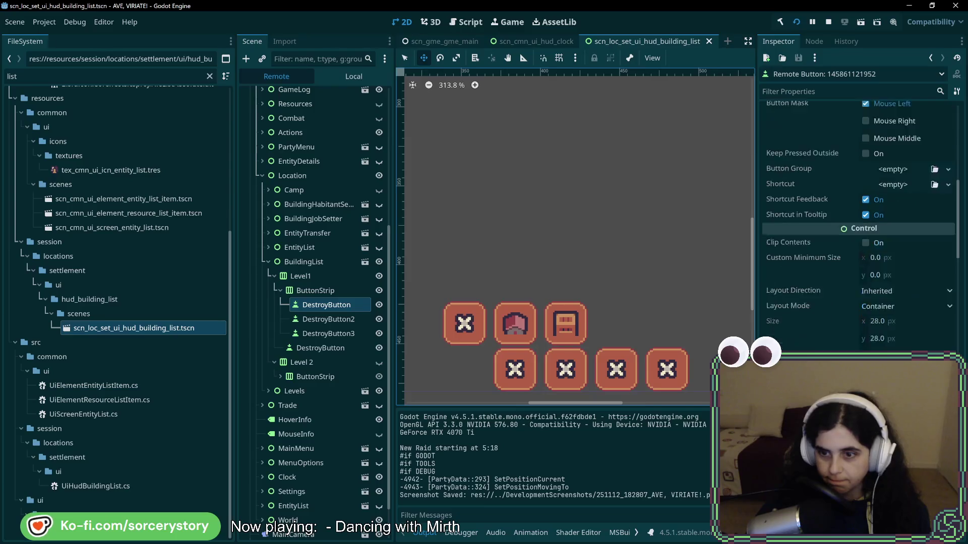
{"action": "scroll", "coordinate": [831, 227], "scroll_direction": "down", "scroll_amount": 4}
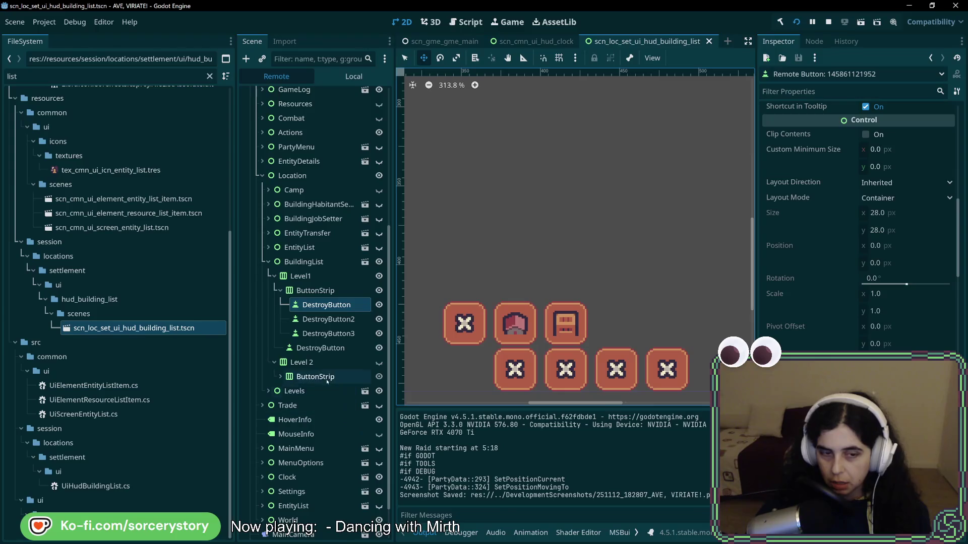
{"action": "left_click", "coordinate": [281, 377]}
{"action": "scroll", "coordinate": [312, 398], "scroll_direction": "down", "scroll_amount": 3}
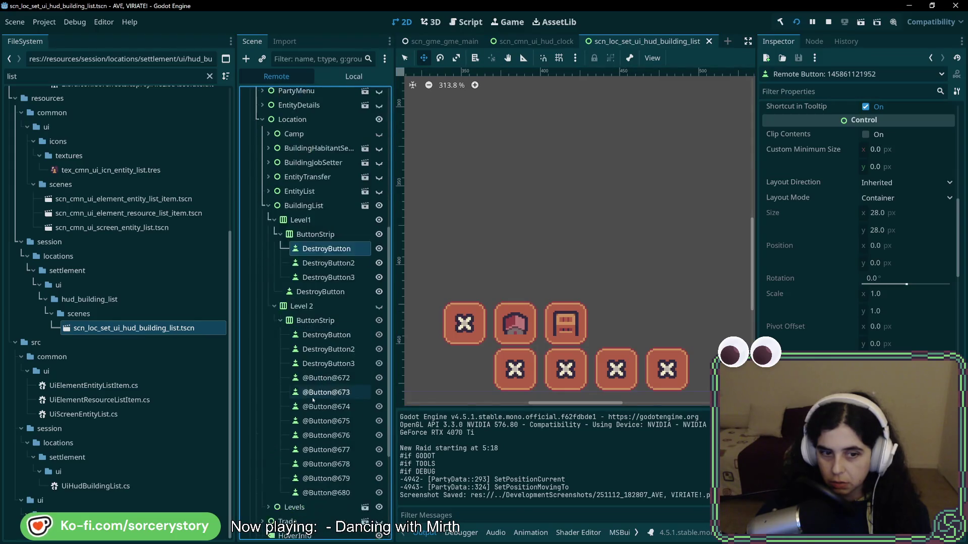
{"action": "left_click", "coordinate": [327, 335]}
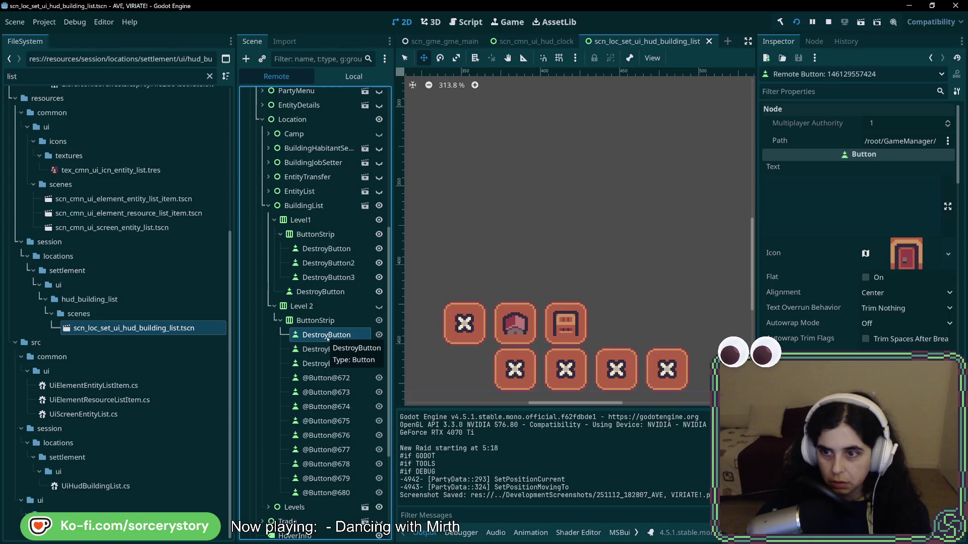
{"action": "left_click", "coordinate": [301, 307]}
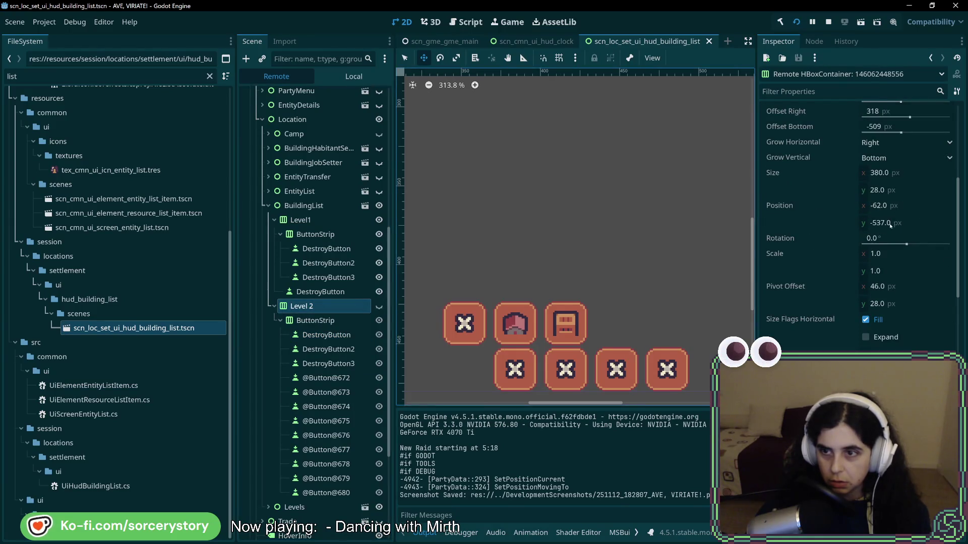
Drag the Level 2 container's Position y live, checking the strip's placement in the running game
{"action": "left_click_drag", "start_coordinate": [883, 228], "coordinate": [884, 228]}
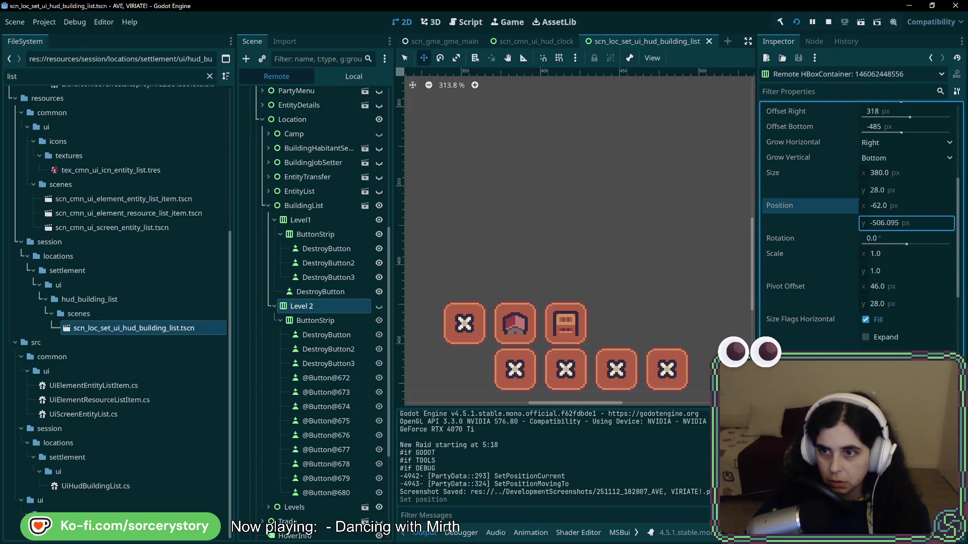
{"action": "left_click_drag", "start_coordinate": [884, 223], "coordinate": [902, 223]}
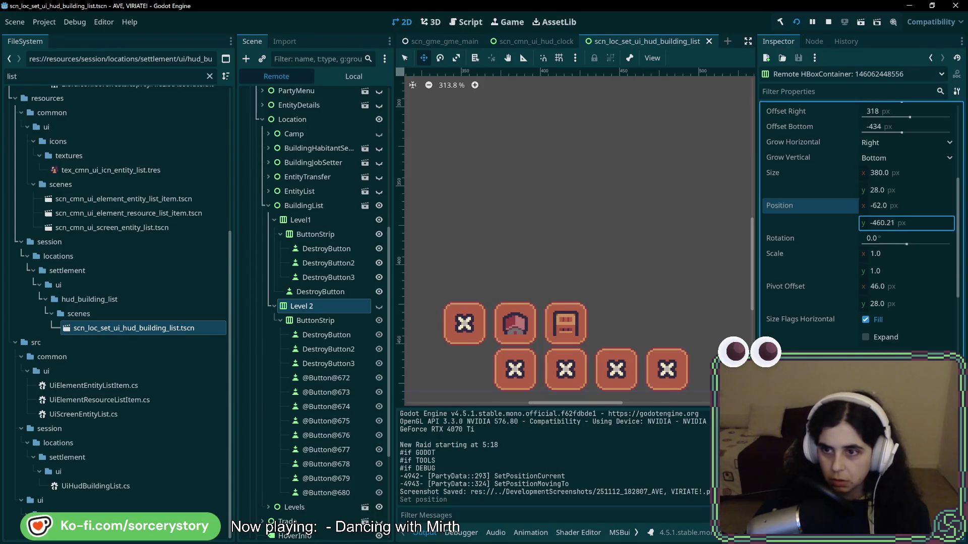
{"action": "key", "text": "alt+Tab"}
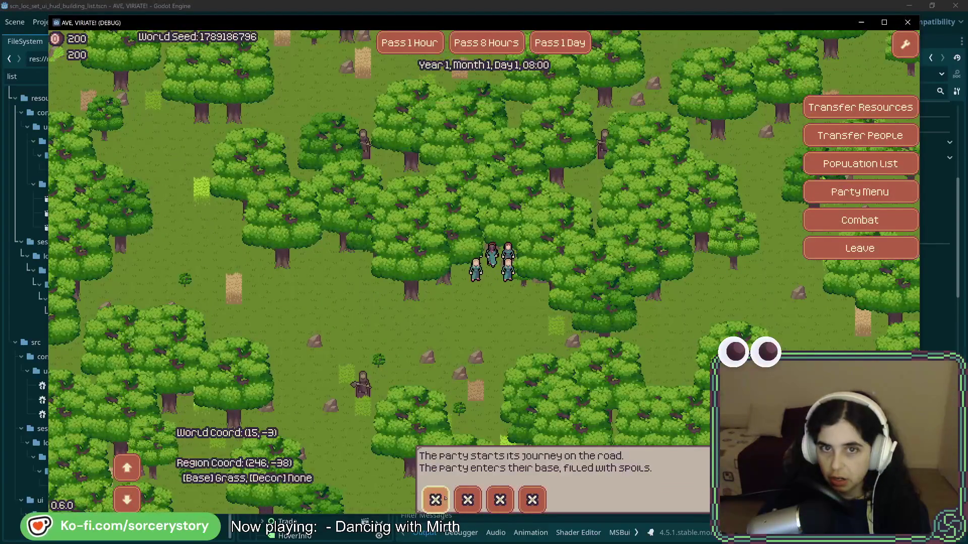
{"action": "key", "text": "alt+Tab"}
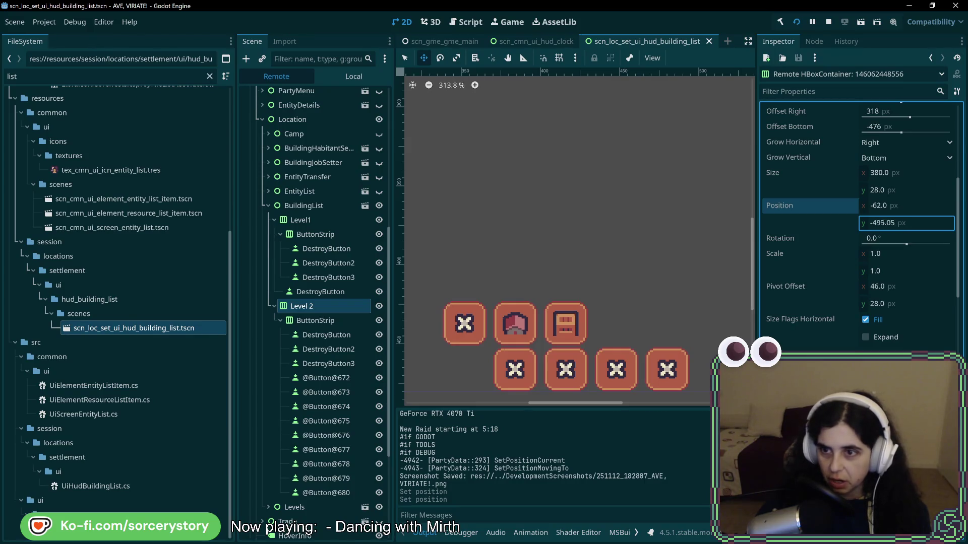
{"action": "key", "text": "alt+Tab"}
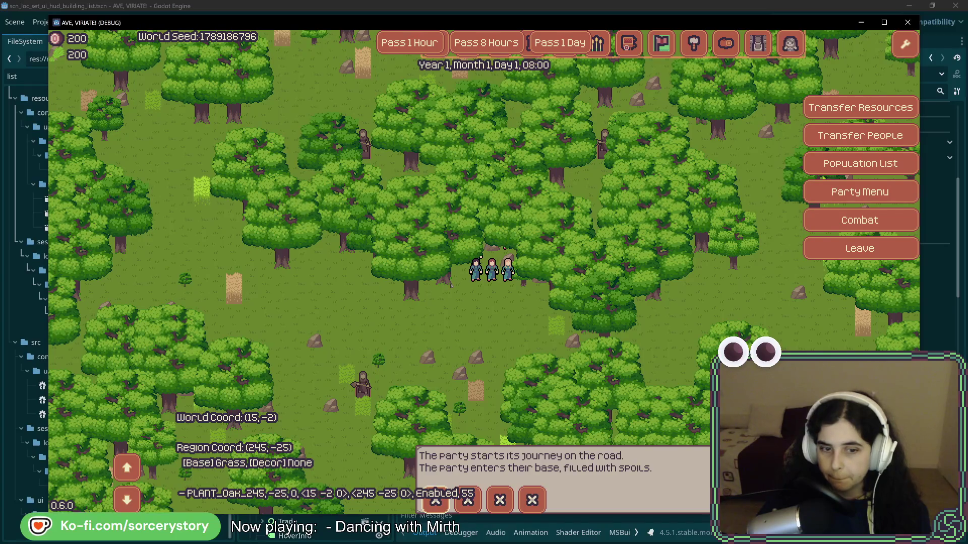
{"action": "key", "text": "alt+Tab"}
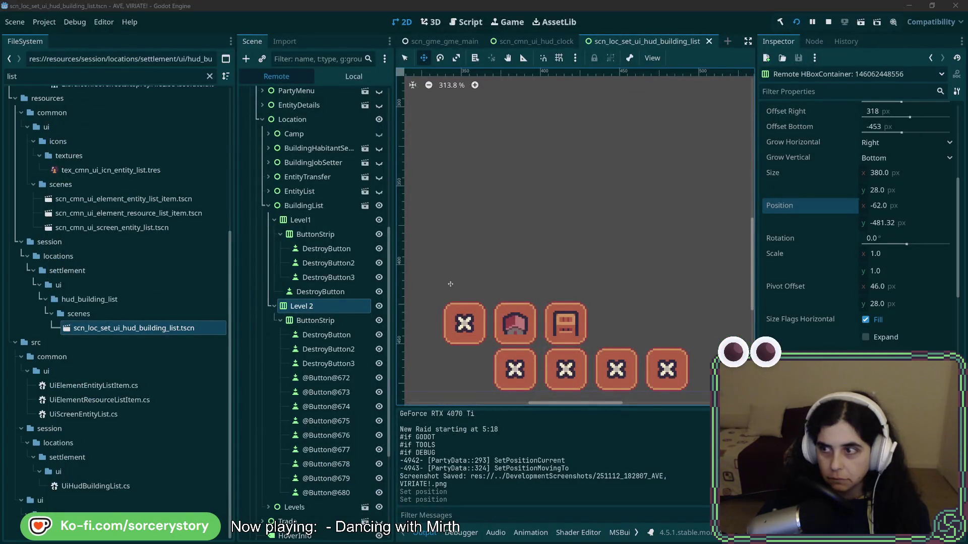
{"action": "key", "text": "alt+Tab"}
Read through OnBuildButtonPressed lines 84–92, ending on the Level 2 GlobalPosition assignment
{"action": "left_click", "coordinate": [559, 202]}
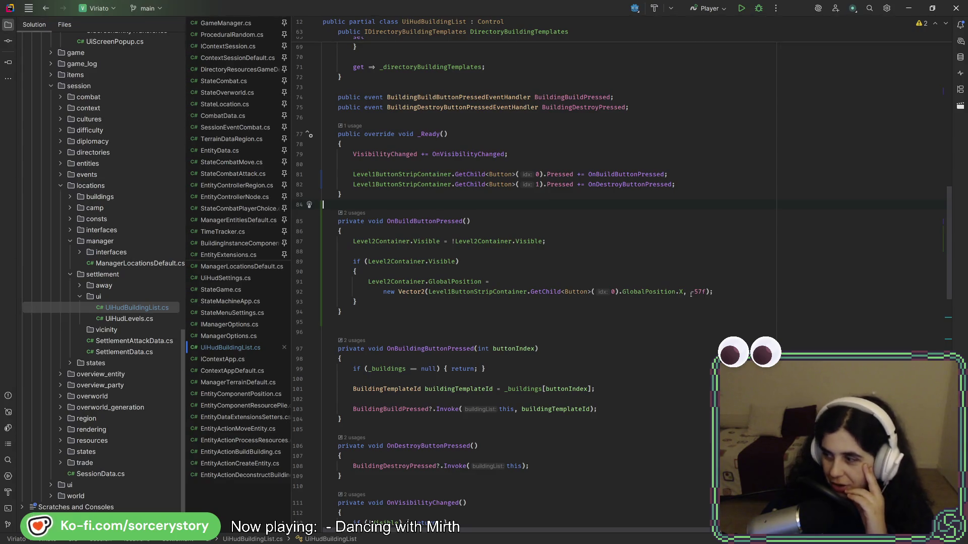
{"action": "left_click", "coordinate": [502, 280]}
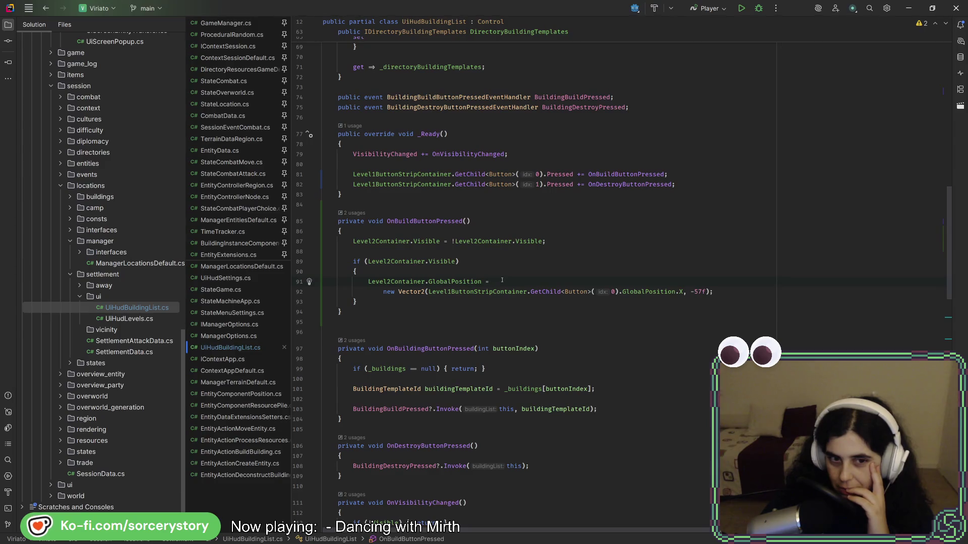
{"action": "left_click", "coordinate": [506, 268]}
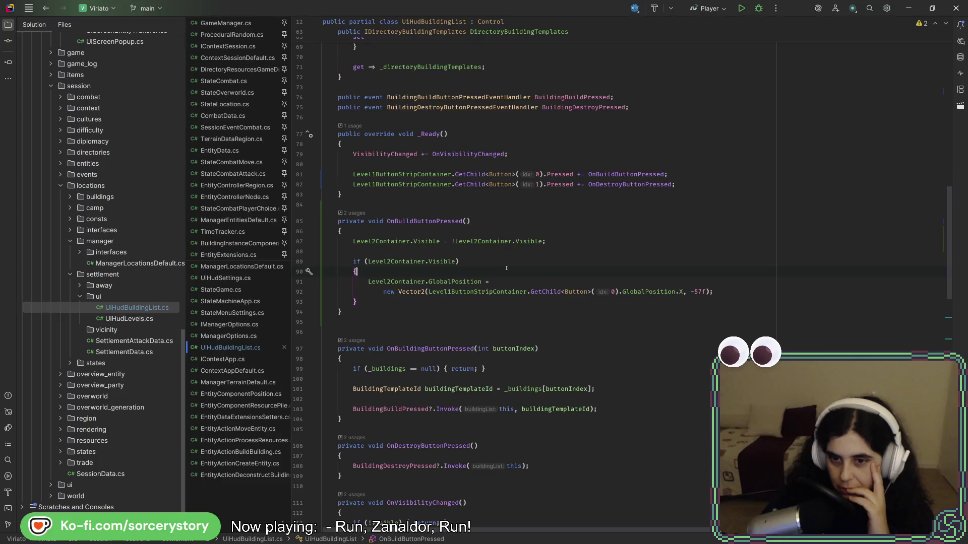
{"action": "left_click", "coordinate": [738, 282]}
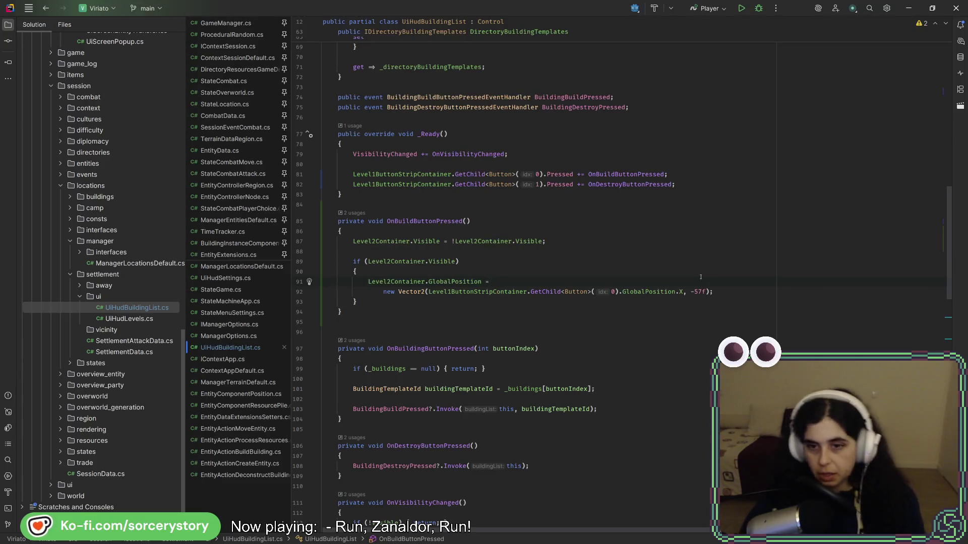
{"action": "key", "text": "alt+Tab"}
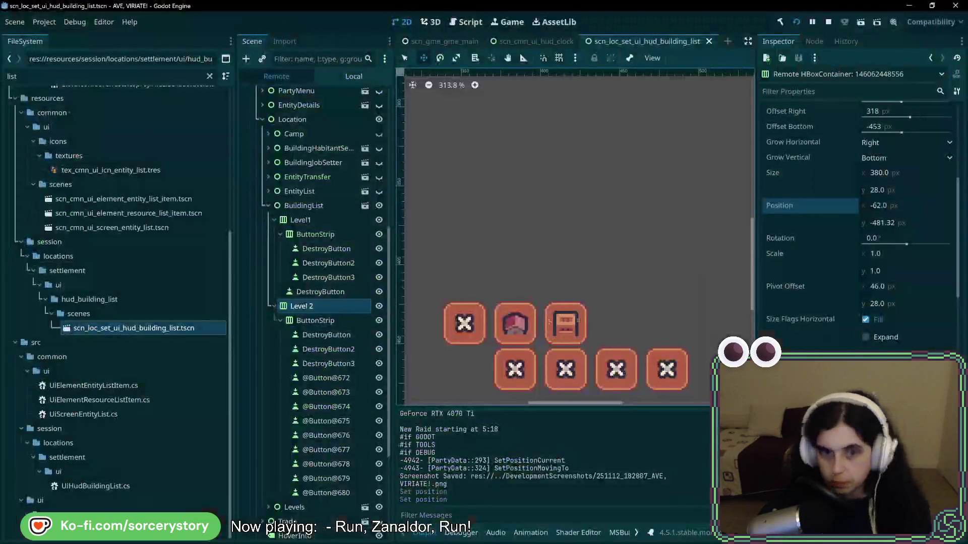
Stop the game and inspect the local Level 2 container at -94, -57, sized 92 × 28
{"action": "left_click", "coordinate": [829, 23]}
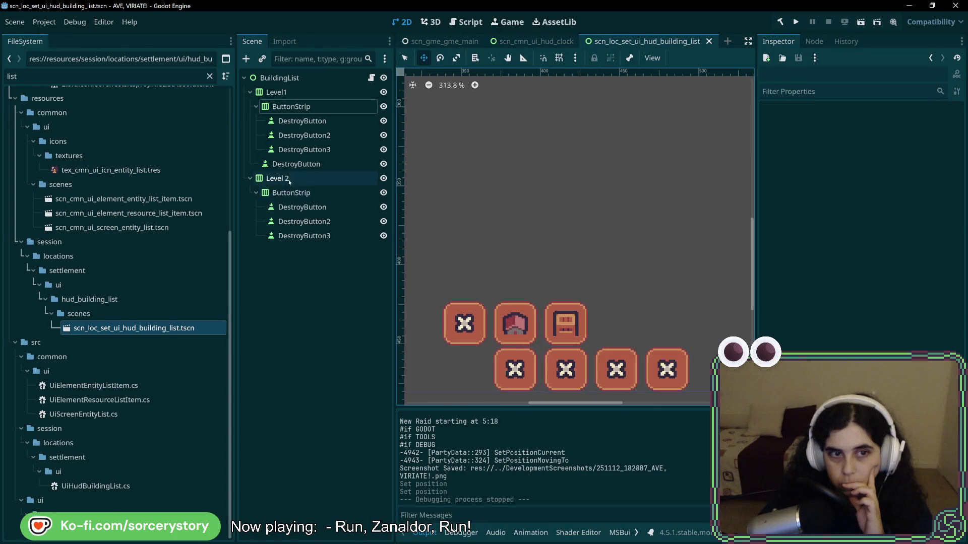
{"action": "left_click", "coordinate": [289, 178]}
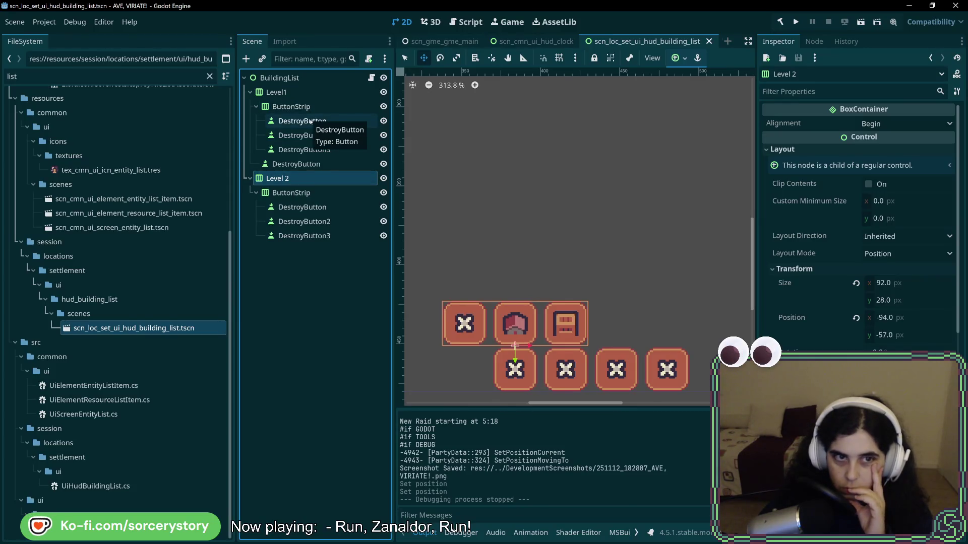
{"action": "left_click", "coordinate": [310, 122]}
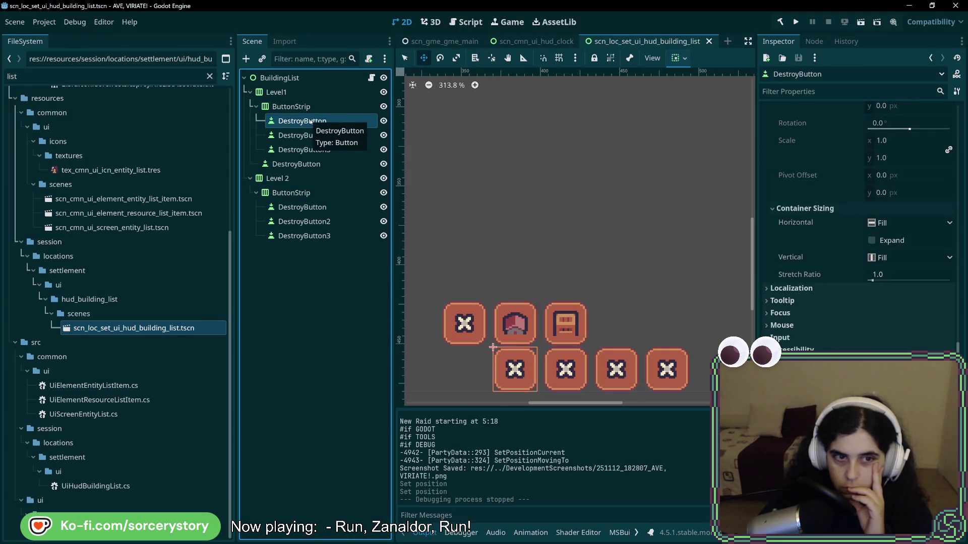
{"action": "left_click", "coordinate": [290, 179]}
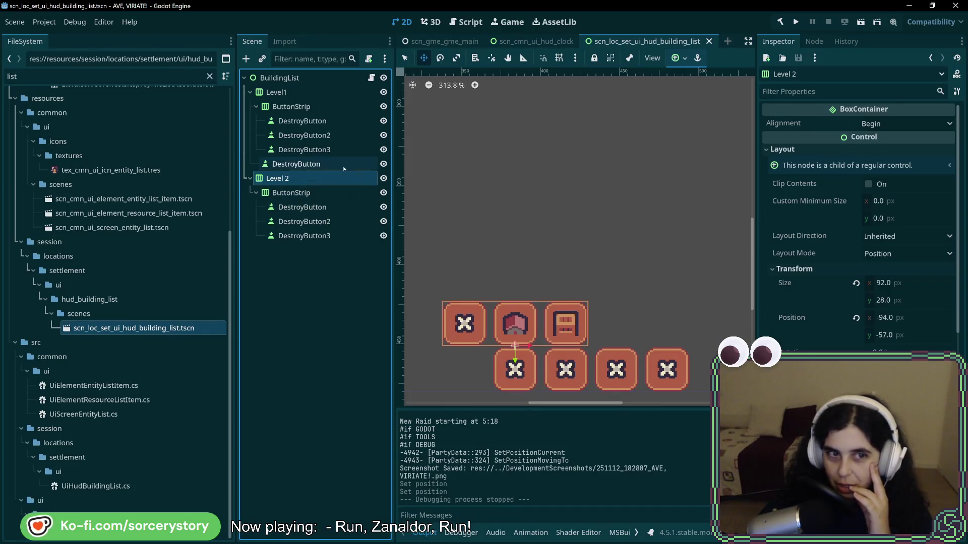
Compare DestroyButton, DestroyButton2 and Level 2 with Level1's Center Bottom, 124 px wide layout
{"action": "left_click", "coordinate": [332, 121]}
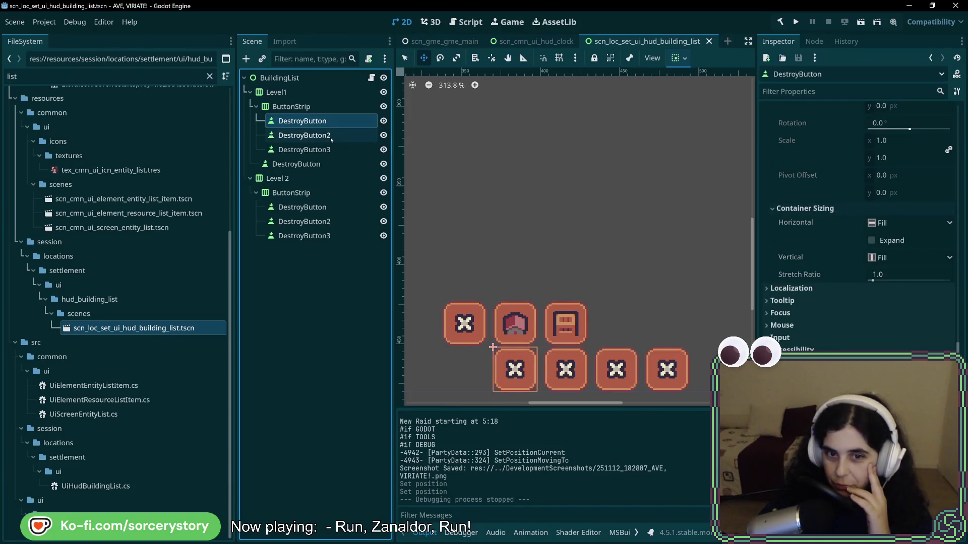
{"action": "left_click", "coordinate": [331, 136]}
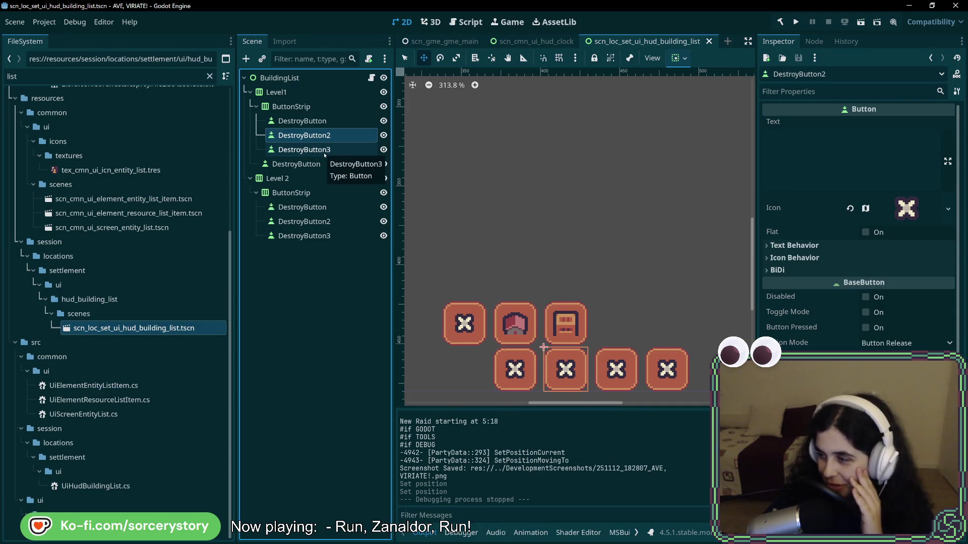
{"action": "left_click", "coordinate": [283, 179]}
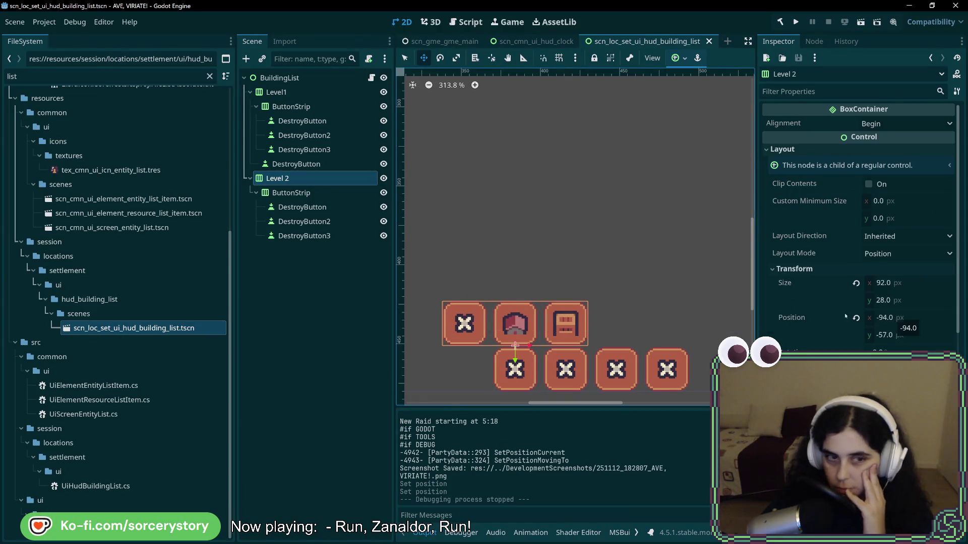
{"action": "left_click", "coordinate": [284, 93]}
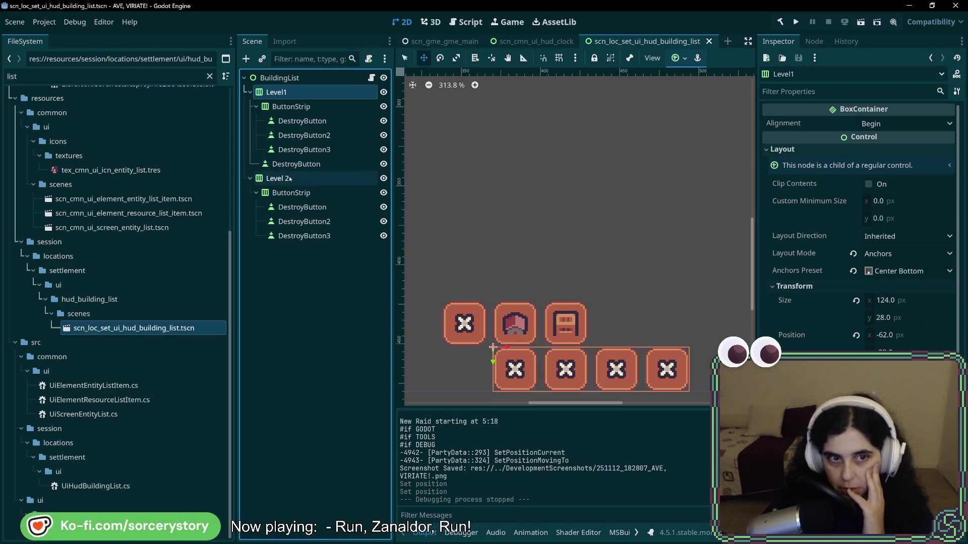
Check Level1's first DestroyButton, then select Level1 for its Center Bottom anchors and 124 × 28 size
{"action": "left_click", "coordinate": [304, 122]}
{"action": "scroll", "coordinate": [857, 227], "scroll_direction": "up", "scroll_amount": 5}
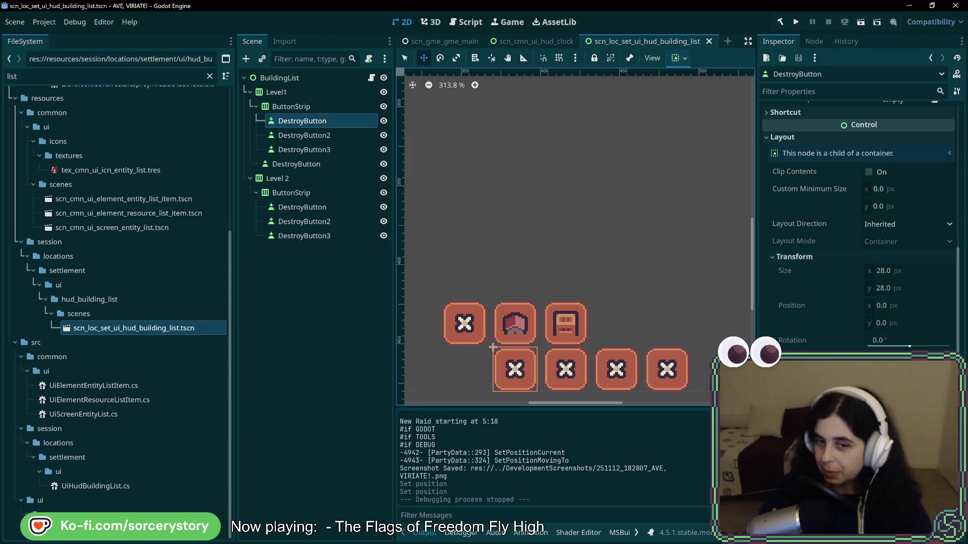
{"action": "left_click", "coordinate": [313, 94]}
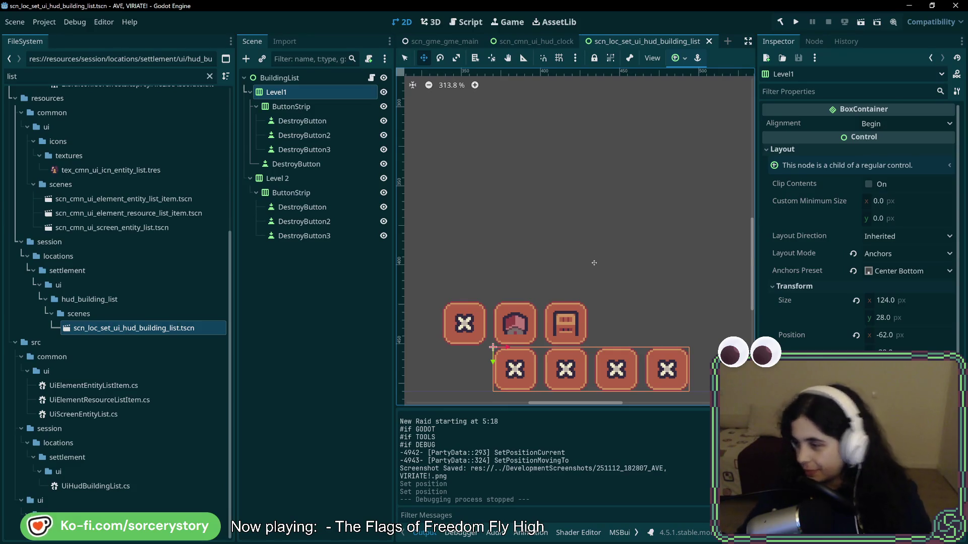
Select Level1's ButtonStrip to view its Begin alignment and three destroy buttons
{"action": "left_click", "coordinate": [312, 107]}
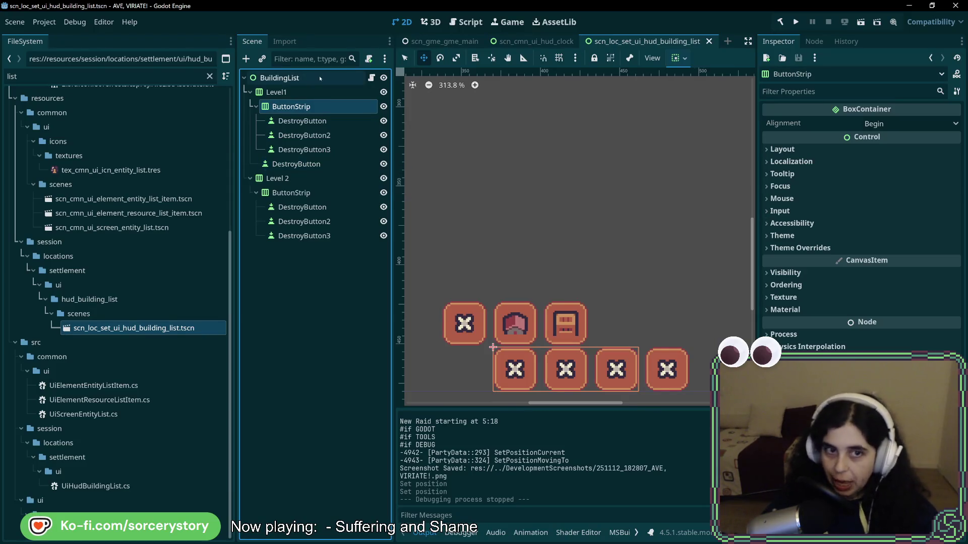
{"action": "scroll", "coordinate": [681, 322], "scroll_direction": "down", "scroll_amount": 4}
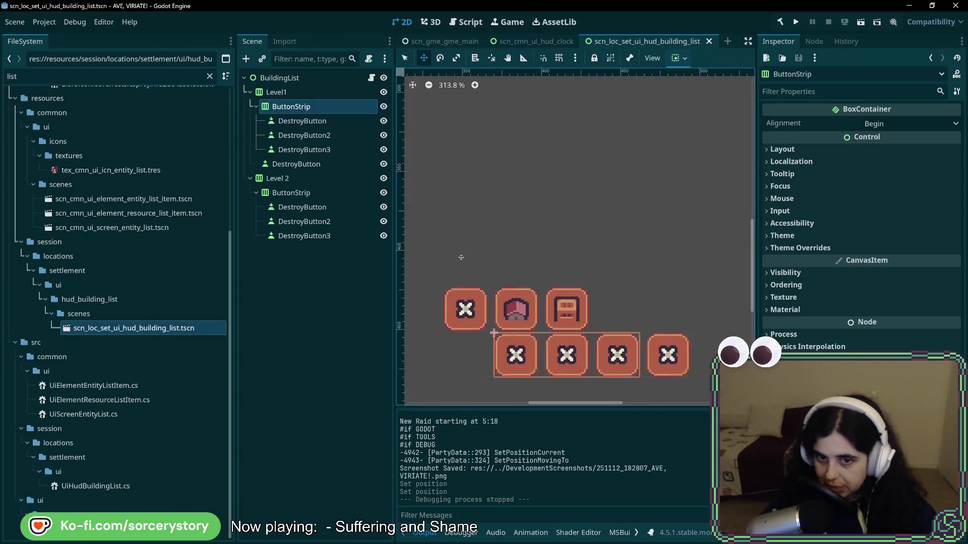
{"action": "scroll", "coordinate": [441, 189], "scroll_direction": "left", "scroll_amount": 3}
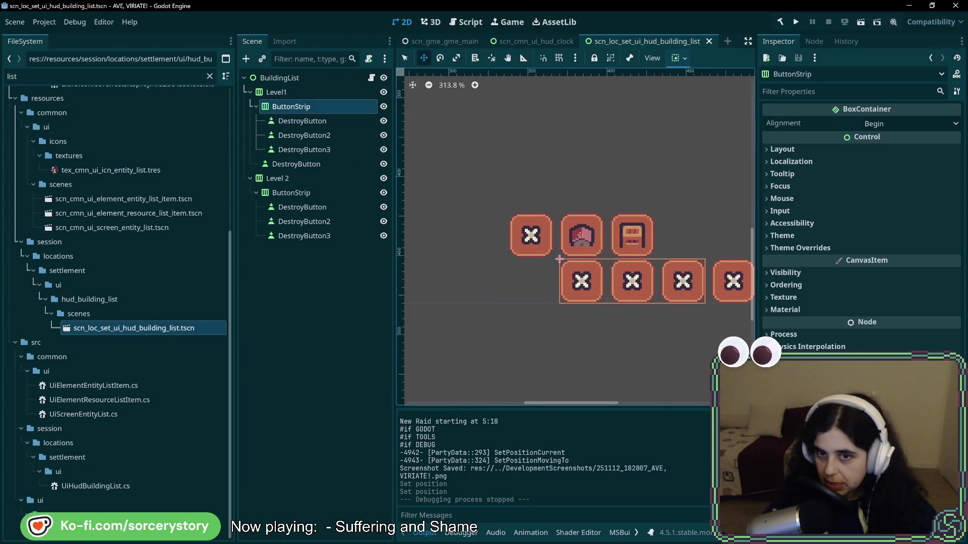
{"action": "scroll", "coordinate": [631, 169], "scroll_direction": "right", "scroll_amount": 1}
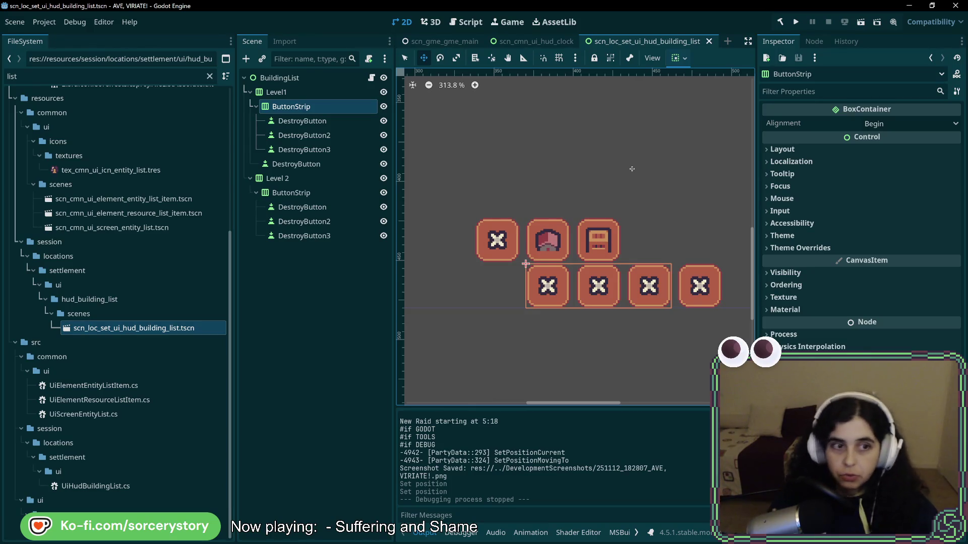
Filter the FileSystem for 'bld' and open scn_loc_bld_blueprint_stone_hut.tscn
{"action": "scroll", "coordinate": [134, 291], "scroll_direction": "up", "scroll_amount": 5}
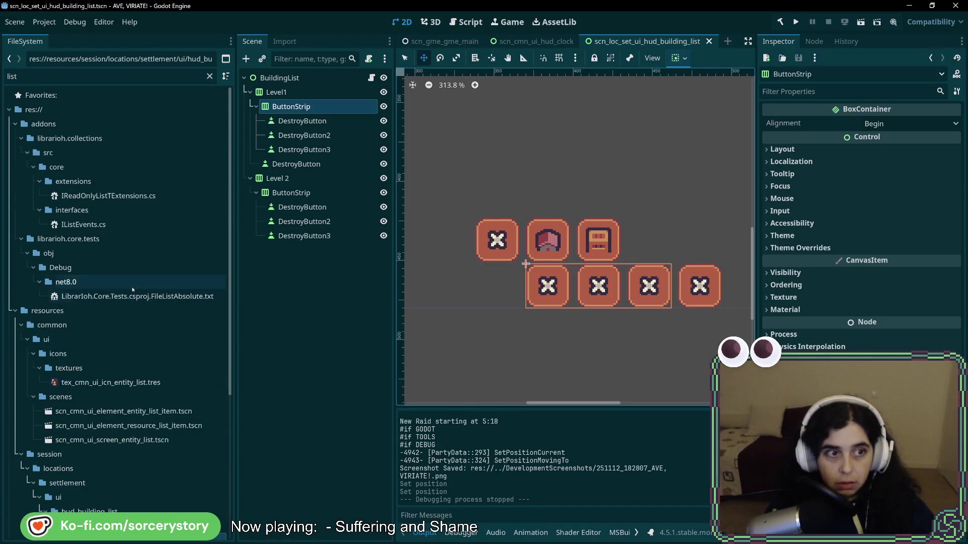
{"action": "left_click", "coordinate": [167, 80]}
{"action": "key", "text": "ctrl+a"}
{"action": "key", "text": "BackSpace"}
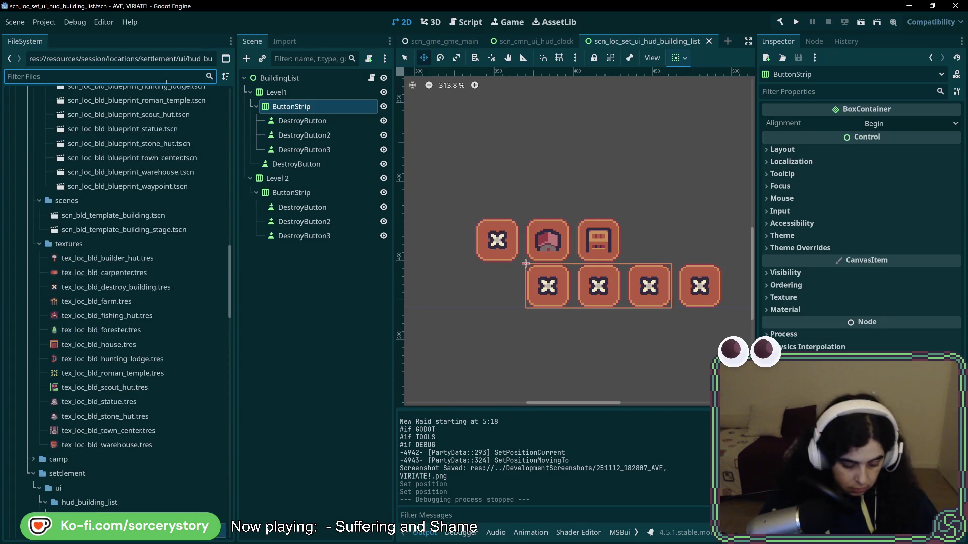
{"action": "type", "text": "bld"}
{"action": "double_click", "coordinate": [189, 227]}
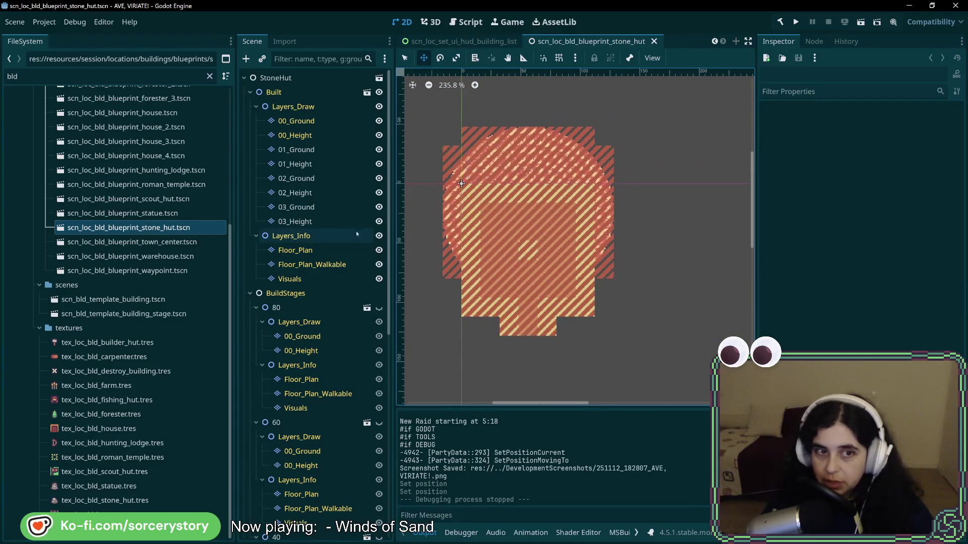
Toggle the 00_Height and Layers_Info layers to compare hut art with the floor plan, then close without saving
{"action": "left_click", "coordinate": [380, 135]}
{"action": "left_click", "coordinate": [379, 135]}
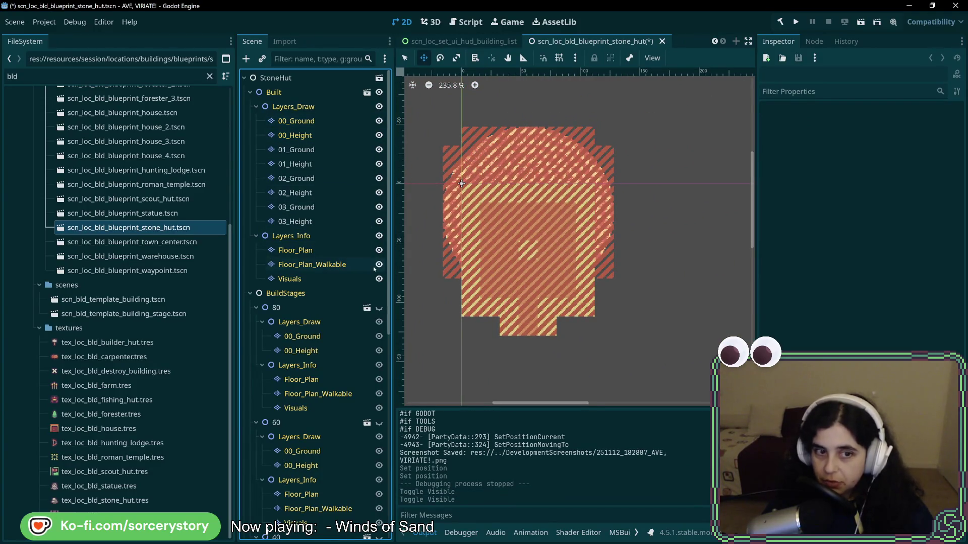
{"action": "left_click", "coordinate": [379, 236]}
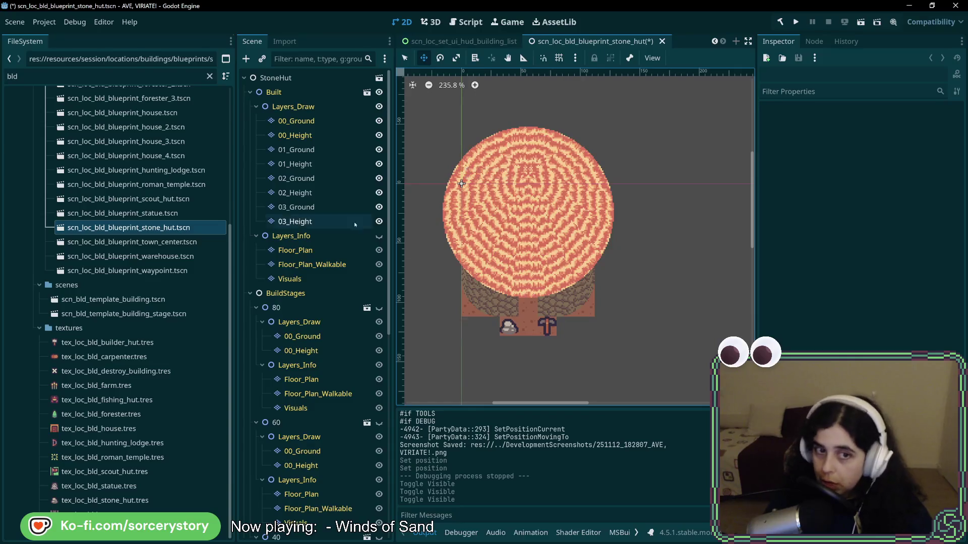
{"action": "left_click", "coordinate": [379, 237]}
{"action": "key", "text": "ctrl+shift+w"}
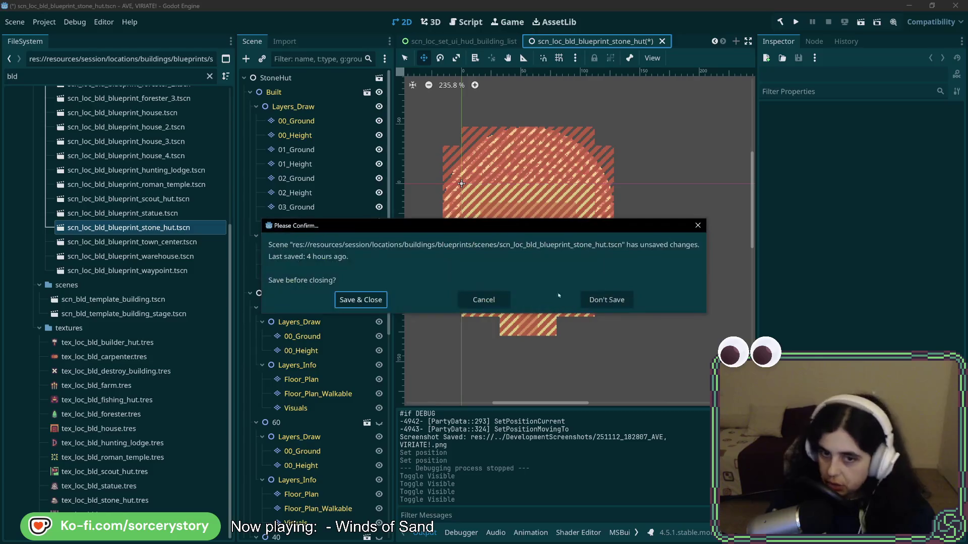
{"action": "left_click", "coordinate": [587, 301]}
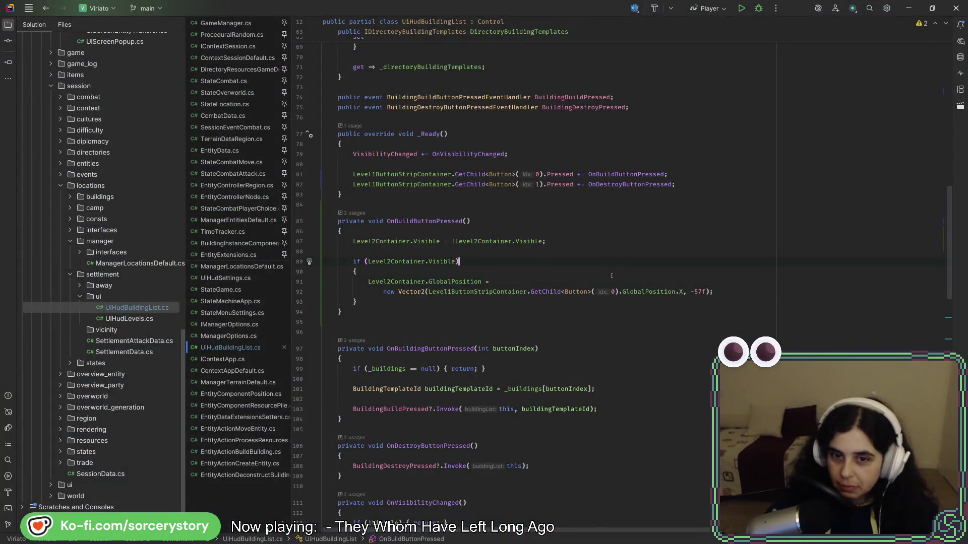
Check the Level1 container's size and position in Godot against the building list script
{"action": "key", "text": "alt+Tab"}
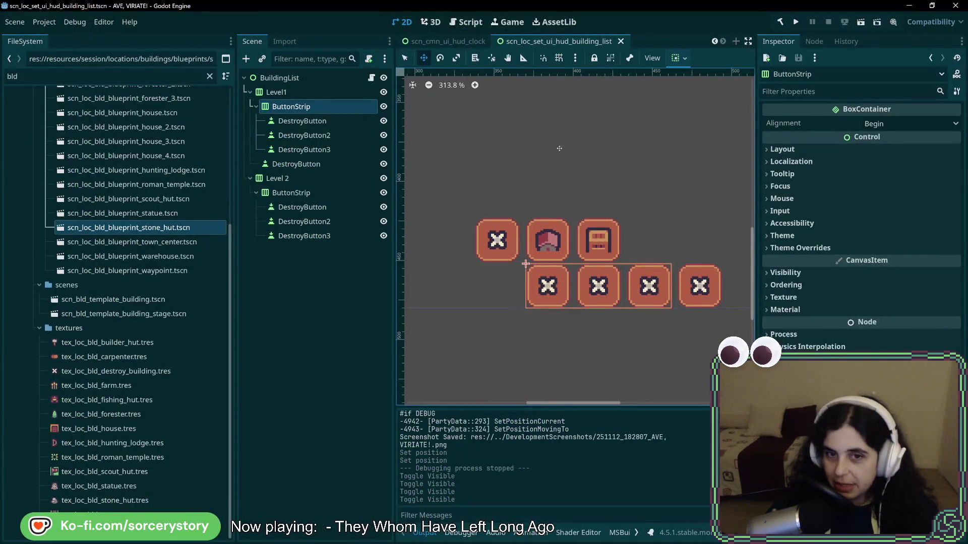
{"action": "scroll", "coordinate": [559, 148], "scroll_direction": "up", "scroll_amount": 3}
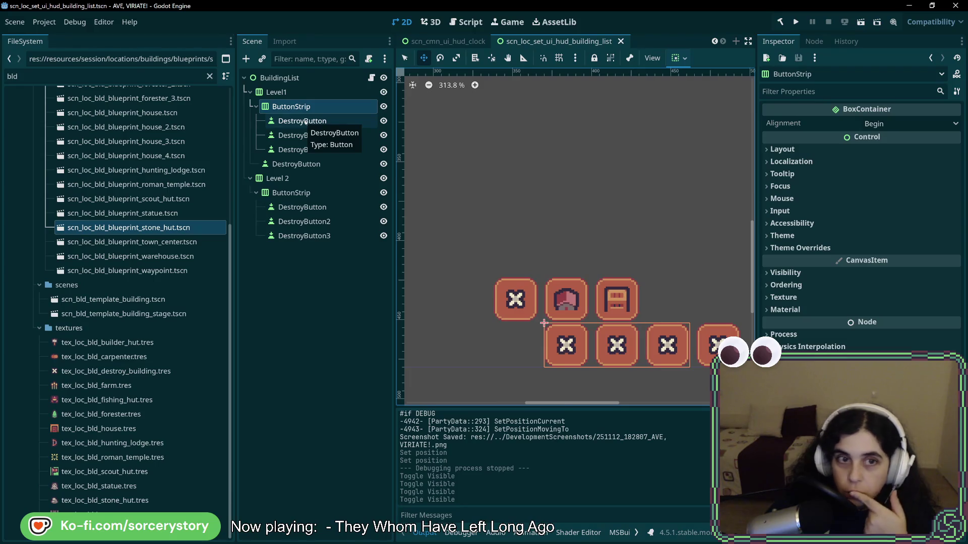
{"action": "key", "text": "alt+Tab"}
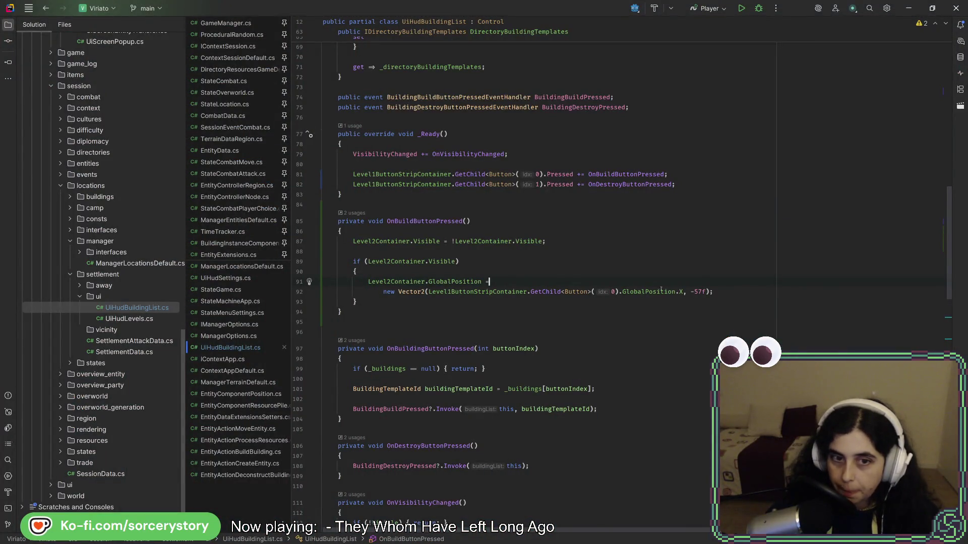
{"action": "key", "text": "alt+Tab"}
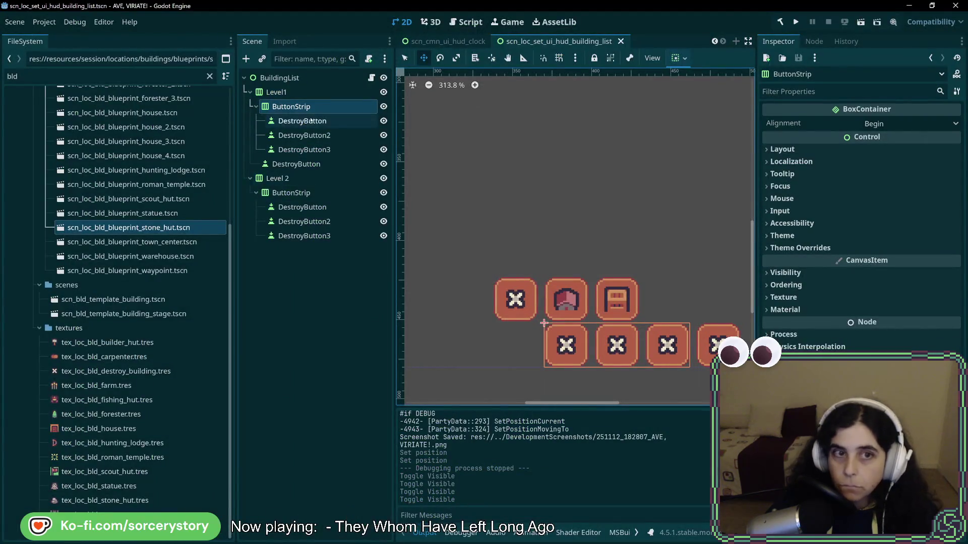
{"action": "left_click", "coordinate": [309, 92]}
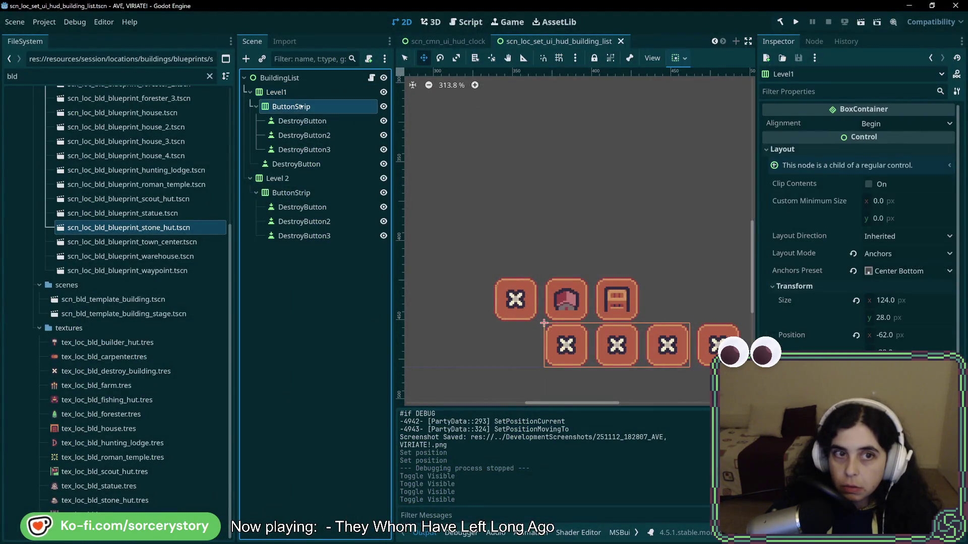
{"action": "key", "text": "alt+Tab"}
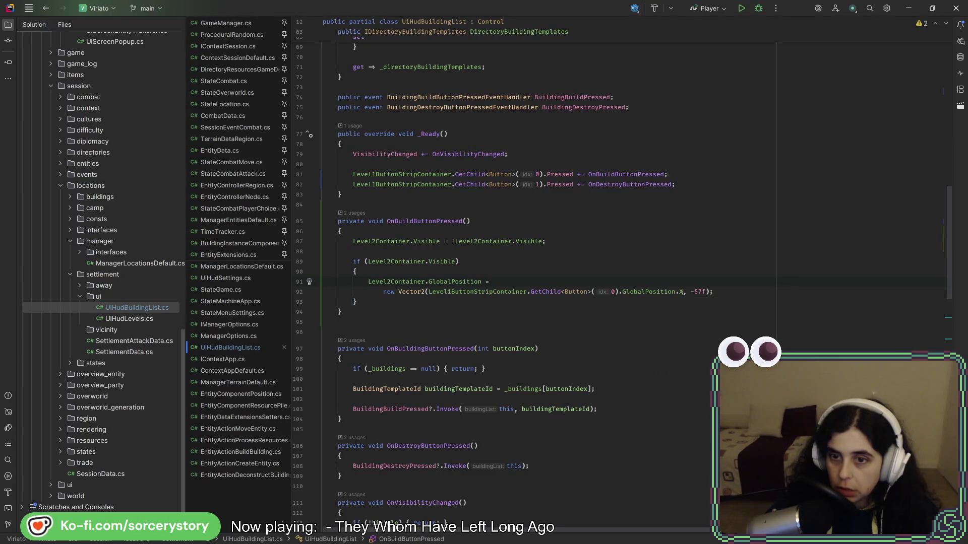
Replace the -57f vertical offset on line 92 with Level1ButtonStripContainer.GlobalPosition.Y
{"action": "double_click", "coordinate": [698, 291]}
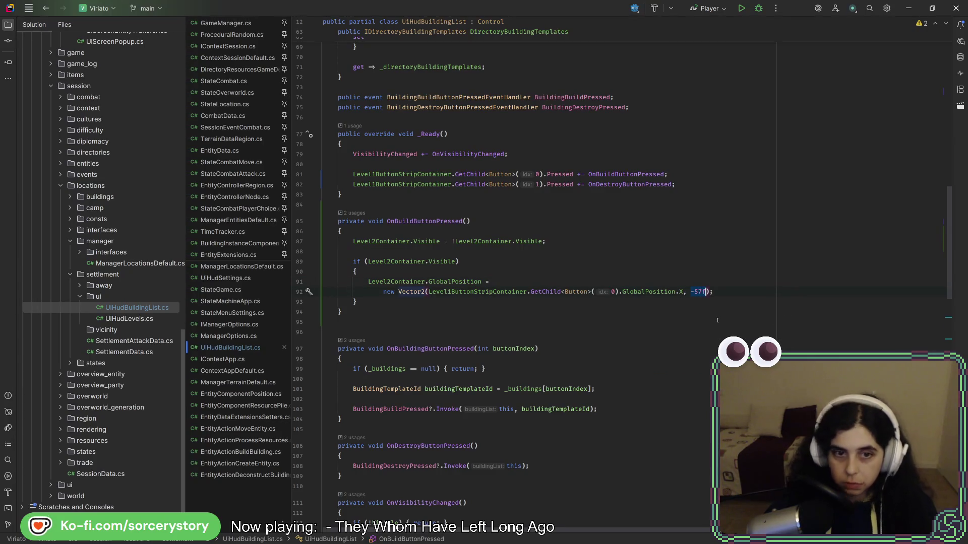
{"action": "type", "text": "level"}
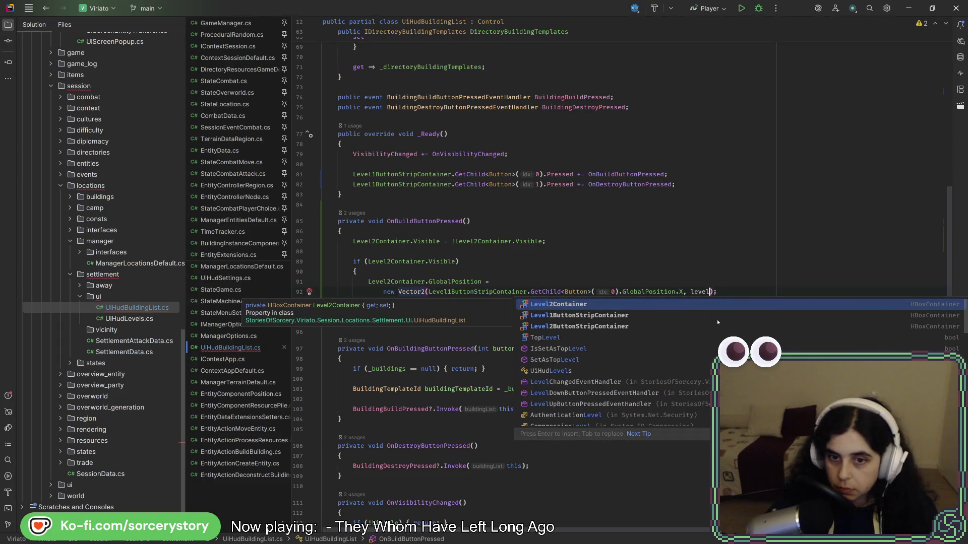
{"action": "key", "text": "Down"}
{"action": "key", "text": "Return"}
{"action": "type", "text": ".p"}
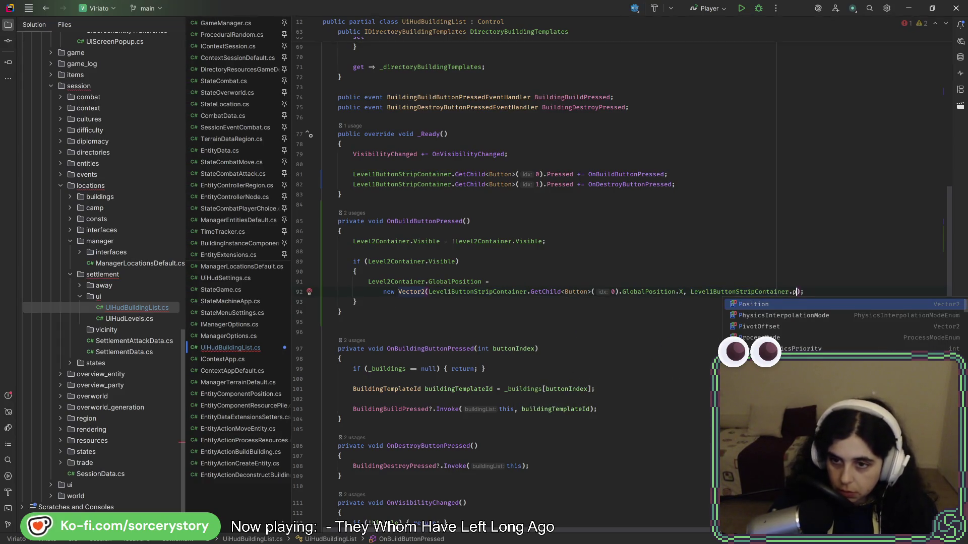
{"action": "key", "text": "Down"}
{"action": "key", "text": "Return"}
{"action": "type", "text": "."}
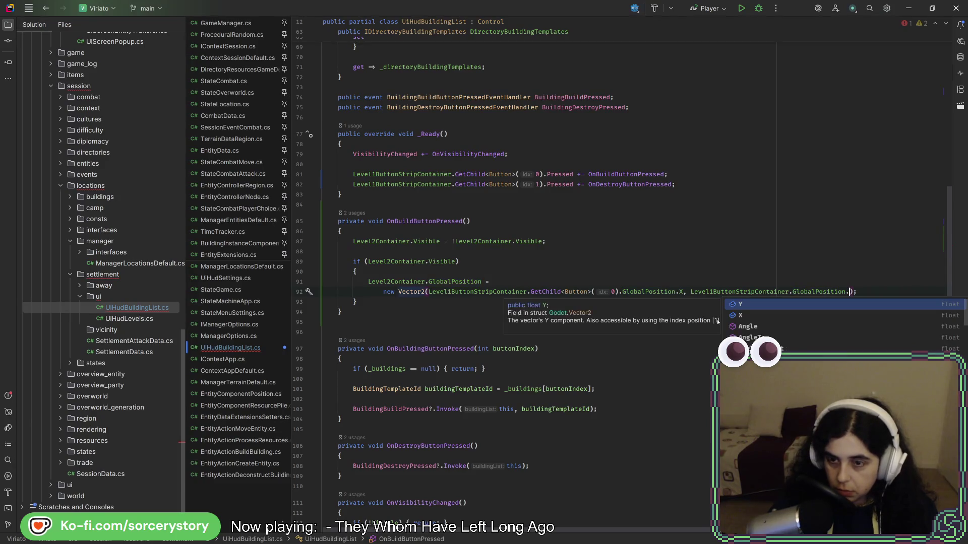
{"action": "key", "text": "Return"}
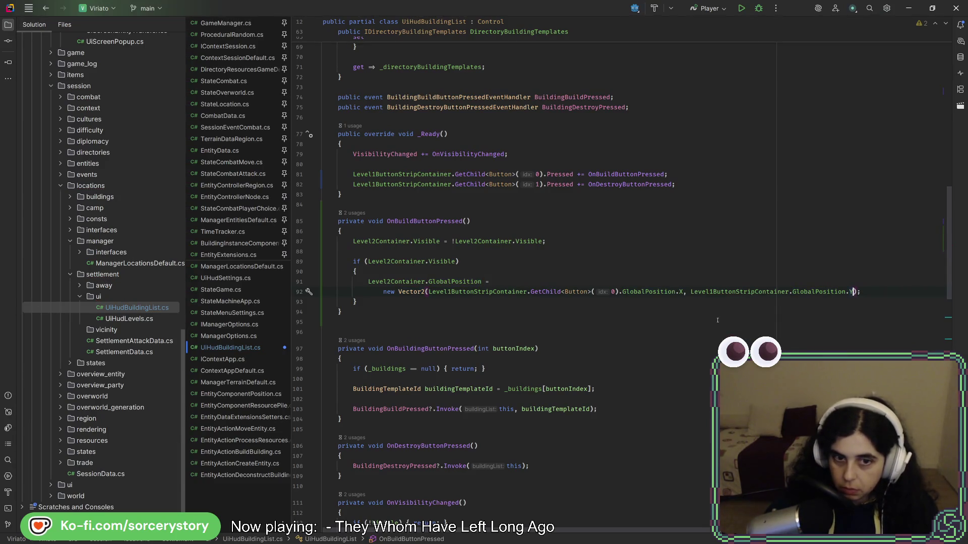
Append a '+ new Vector2(0f, -…)' offset to the Level 2 position
{"action": "type", "text": ") "}
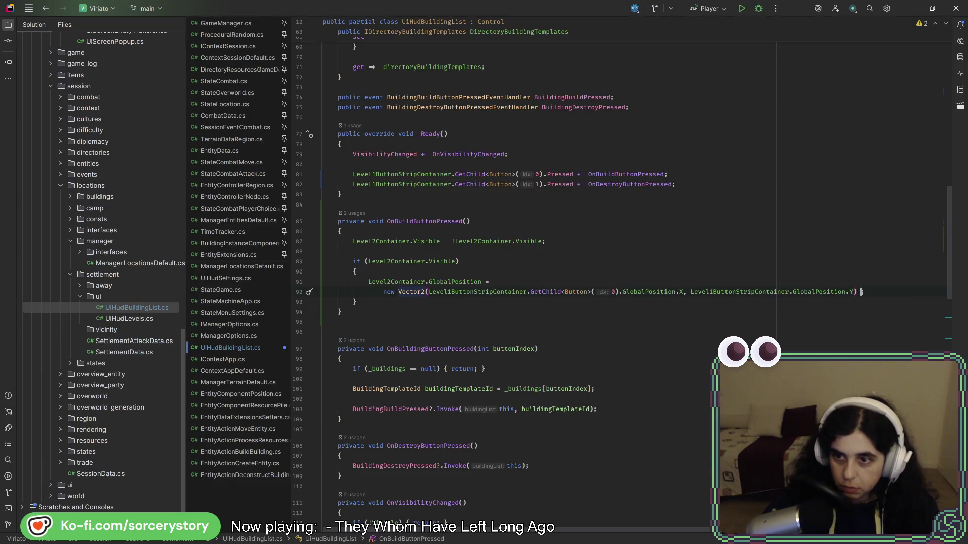
{"action": "type", "text": "+ new"}
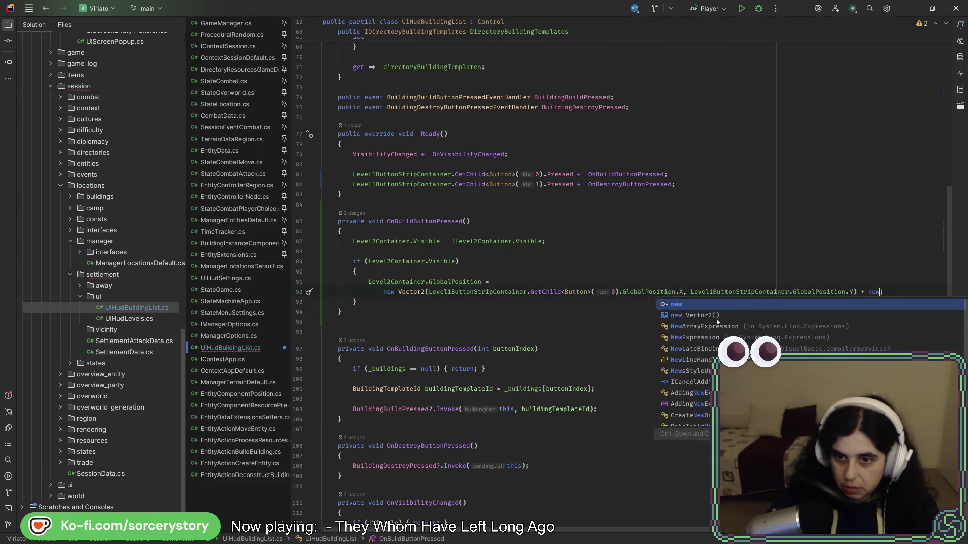
{"action": "key", "text": "Return"}
{"action": "type", "text": "0f, "}
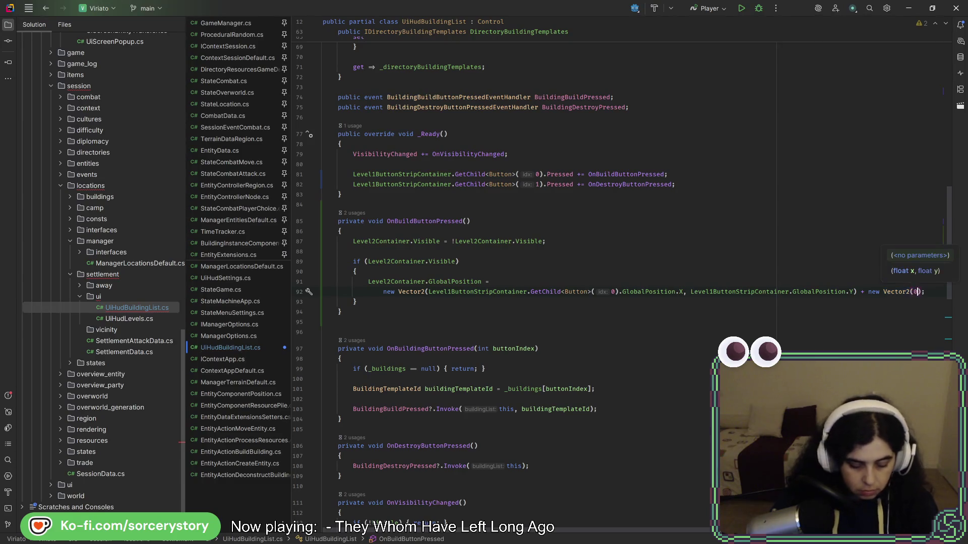
{"action": "type", "text": "-"}
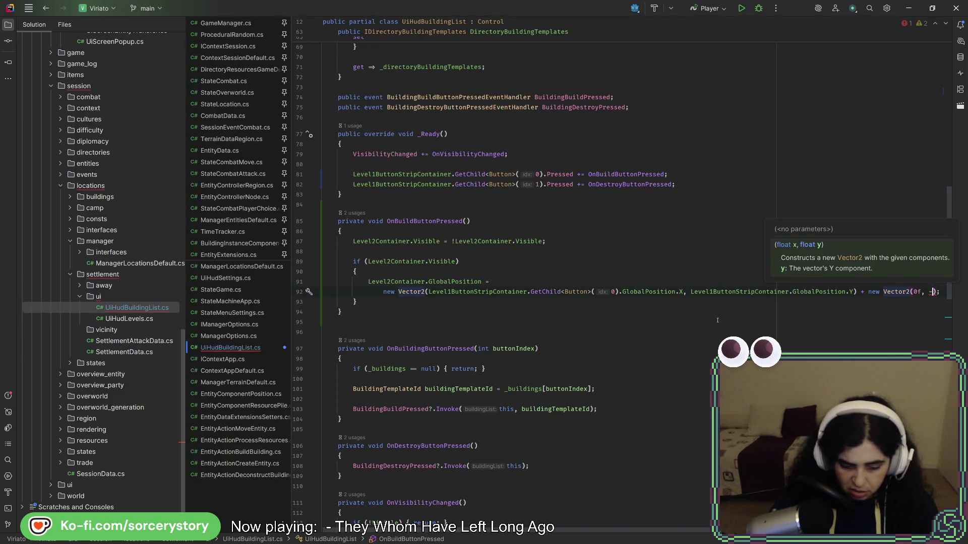
{"action": "key", "text": "alt+Tab"}
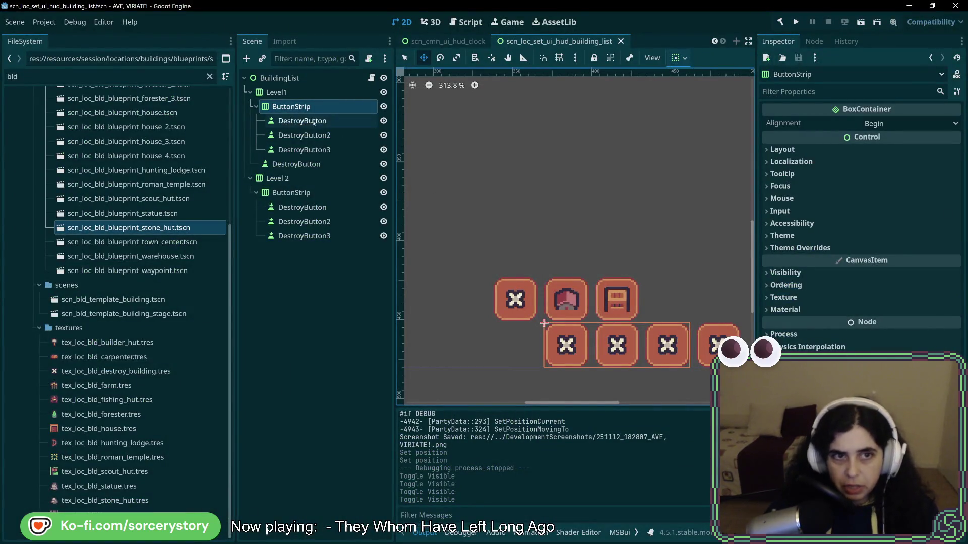
Read the Level1 and Level 2 containers' Transform values, noting Level 2's 92 × 28 size
{"action": "left_click", "coordinate": [277, 91]}
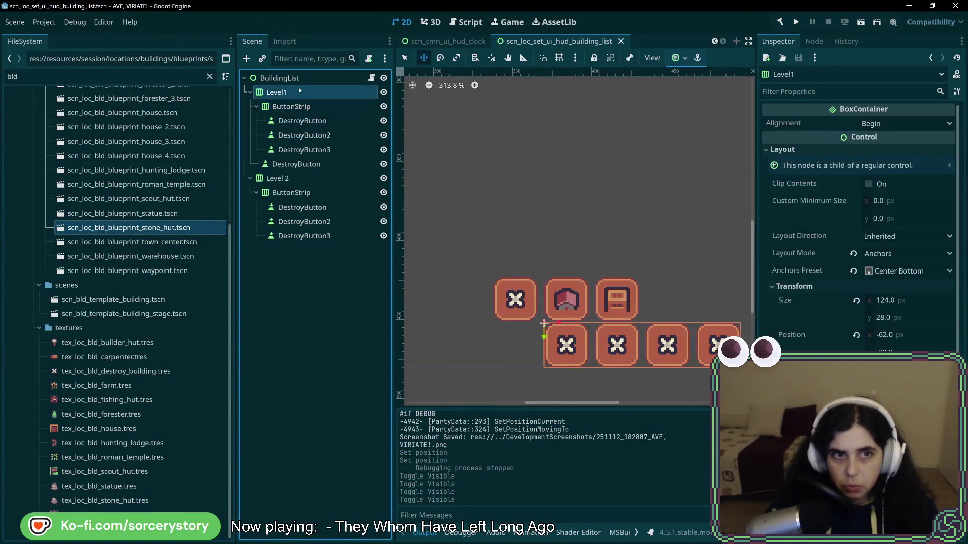
{"action": "left_click", "coordinate": [300, 185]}
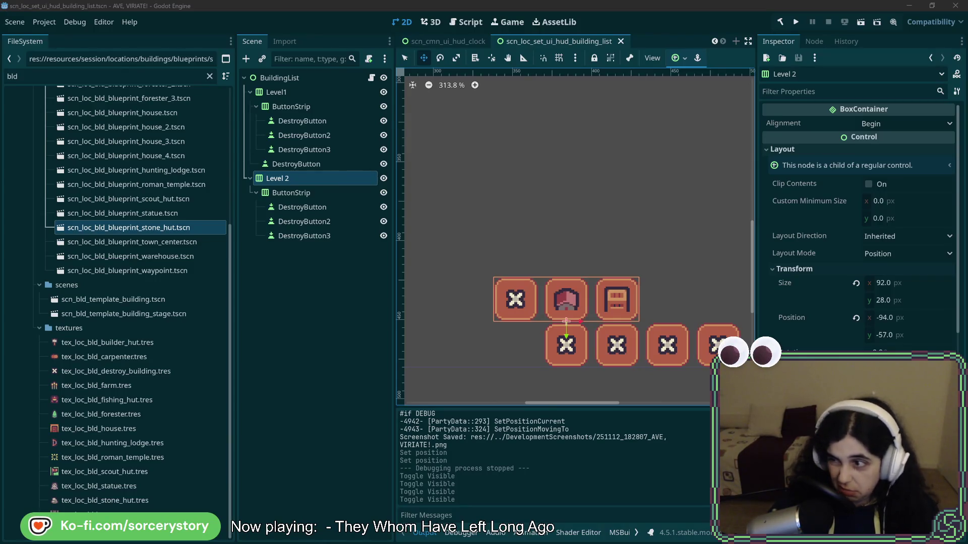
{"action": "key", "text": "alt+Tab"}
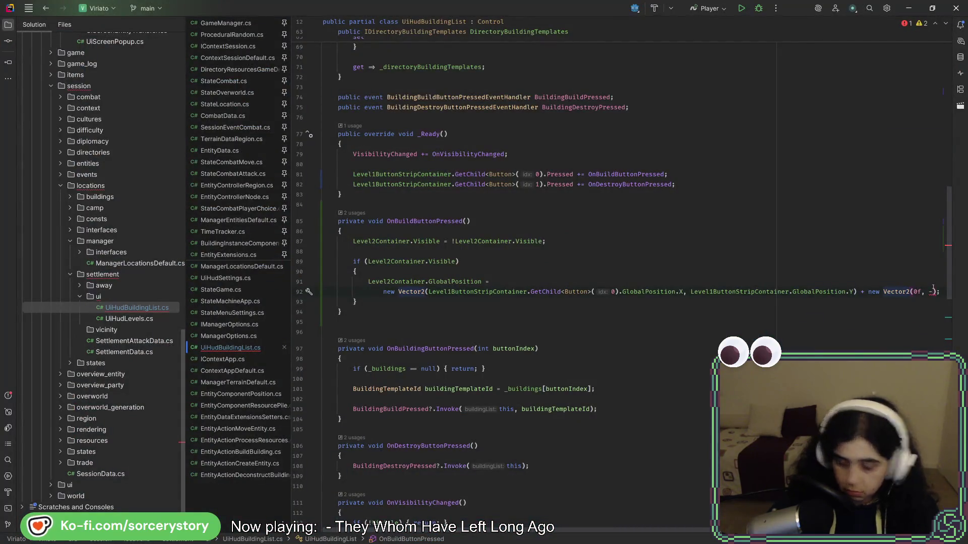
Finish the offset as new Vector2(0f, -28) and reformat the code so line 92 wraps
{"action": "type", "text": "8"}
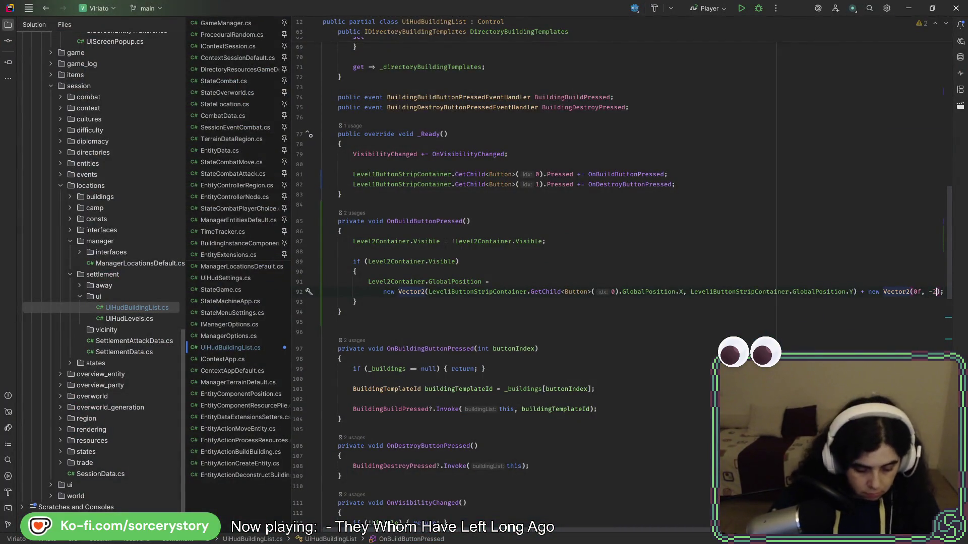
{"action": "type", "text": ")"}
{"action": "key", "text": "ctrl+alt+l"}
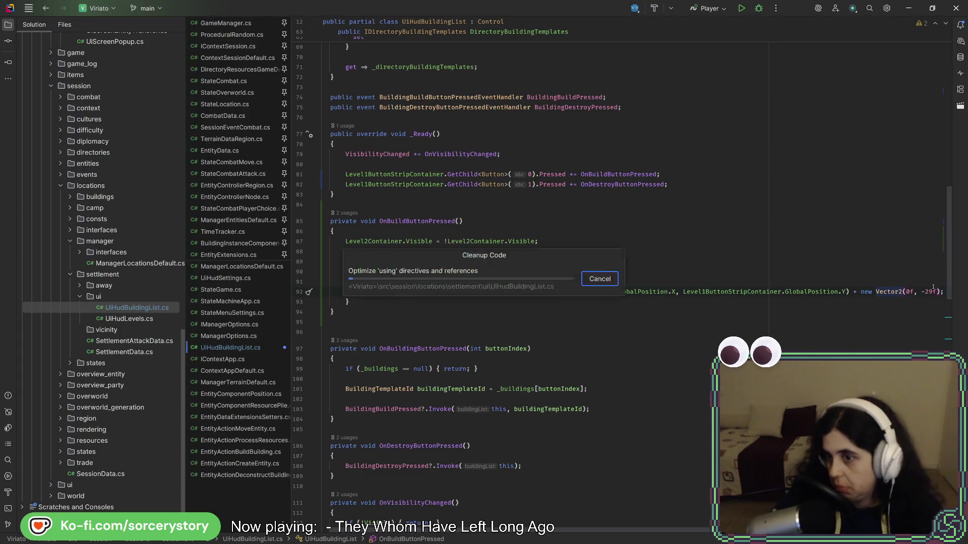
{"action": "left_click", "coordinate": [709, 283]}
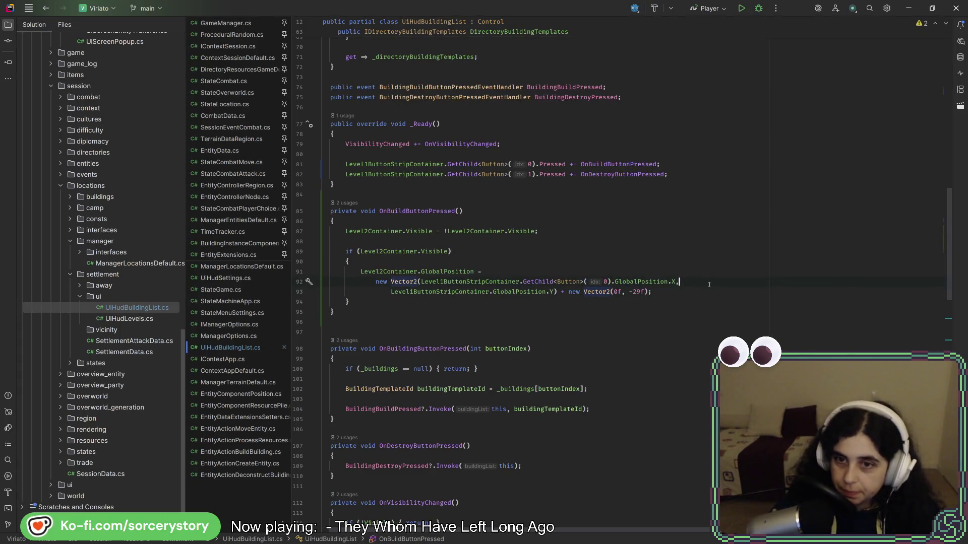
{"action": "key", "text": "alt+Tab"}
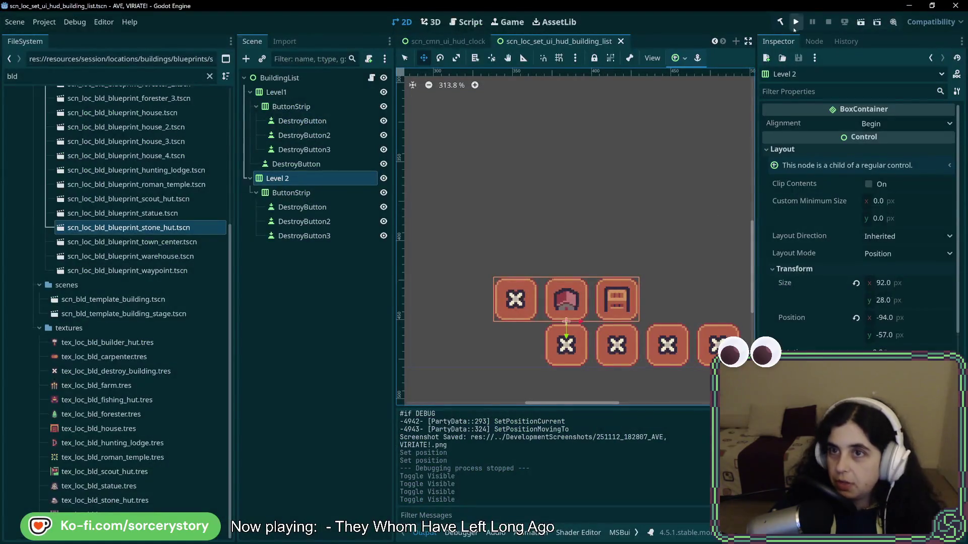
Build and run the game, then start a New Game from the main menu
{"action": "left_click", "coordinate": [795, 28]}
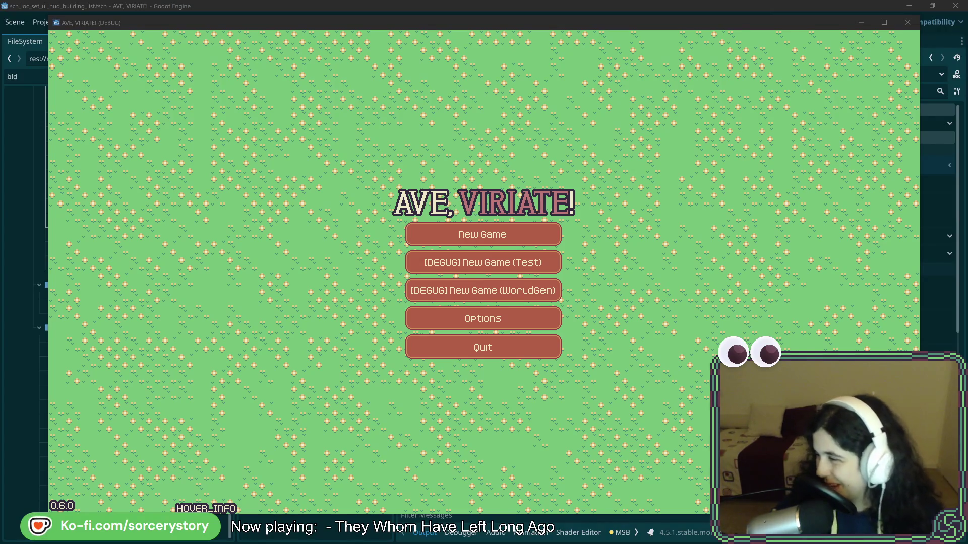
{"action": "left_click", "coordinate": [594, 260]}
{"action": "key", "text": "Return"}
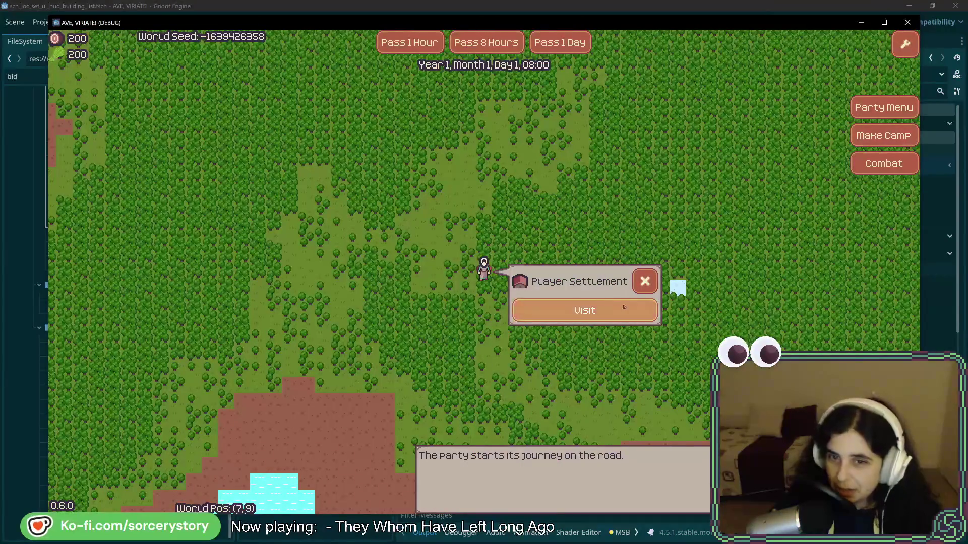
Visit the Player Settlement and check the destroy-button row beneath the building bar
{"action": "left_click", "coordinate": [624, 307]}
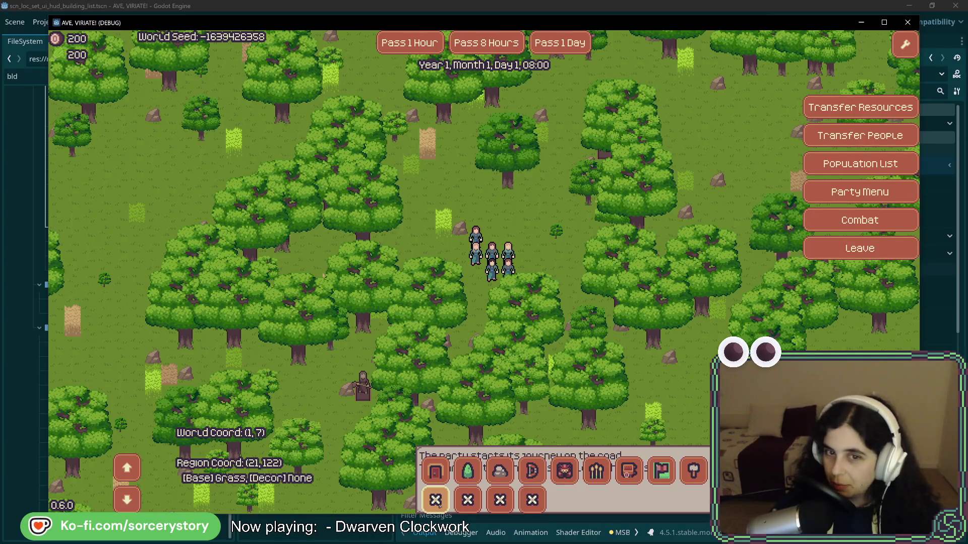
{"action": "left_click", "coordinate": [436, 500]}
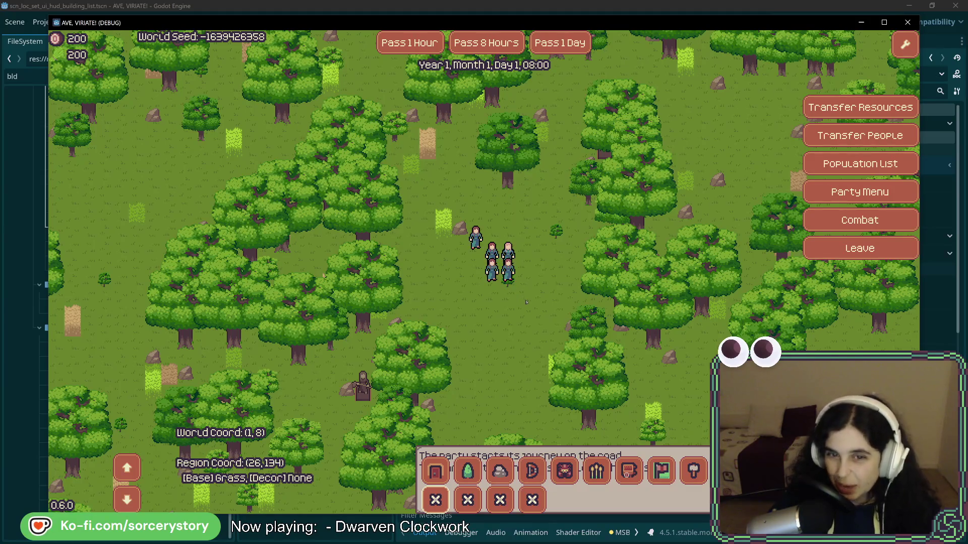
{"action": "left_click", "coordinate": [524, 294]}
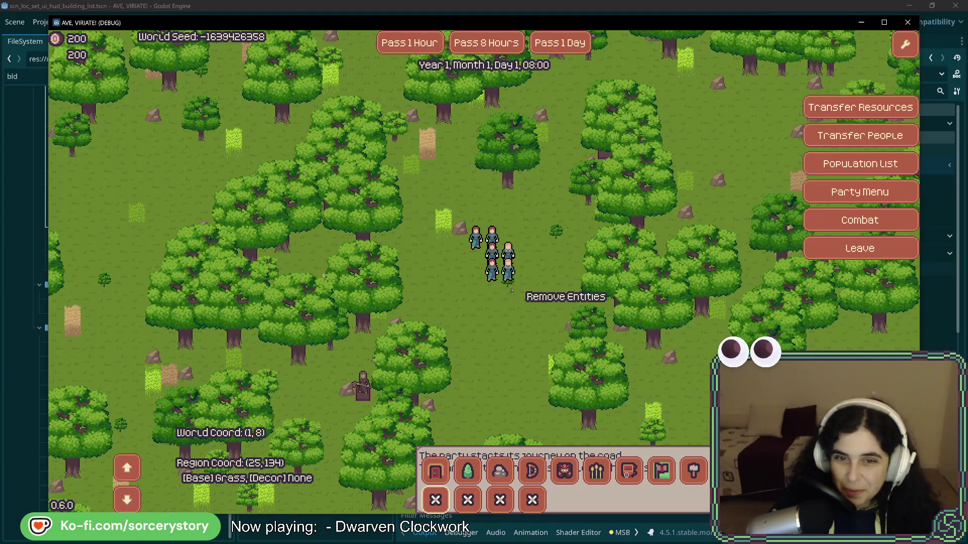
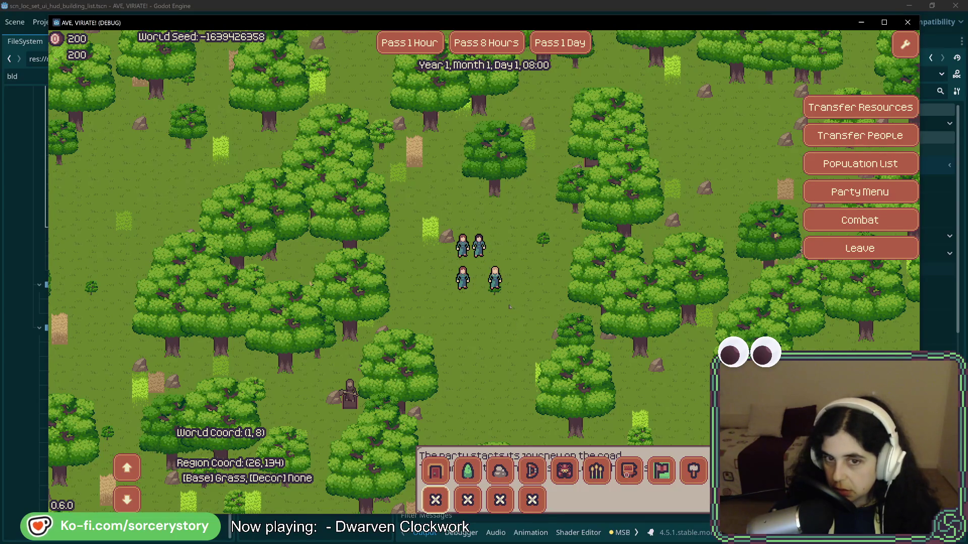
Stop the running game and switch to UiHudBuildingList.cs in Rider
{"action": "left_click", "coordinate": [907, 23]}
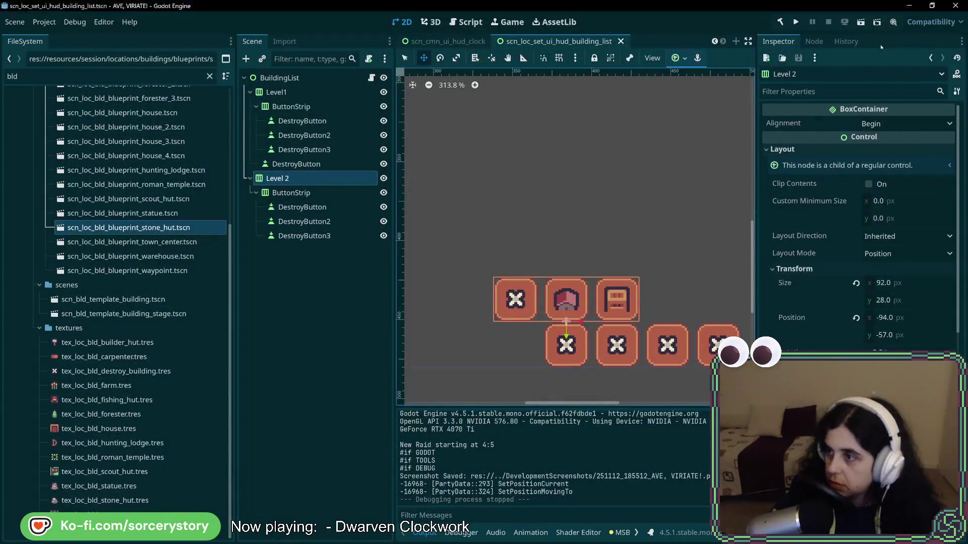
{"action": "key", "text": "alt+Tab"}
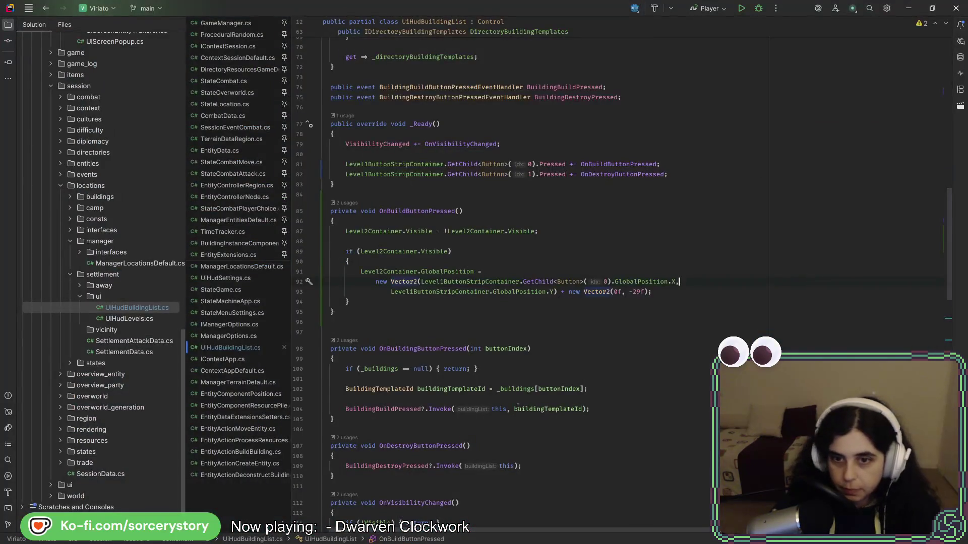
In OnBuildButtonPressed, start a new 'new Vector2(' offset line before the -29f term
{"action": "left_click", "coordinate": [635, 291]}
{"action": "left_click", "coordinate": [560, 292]}
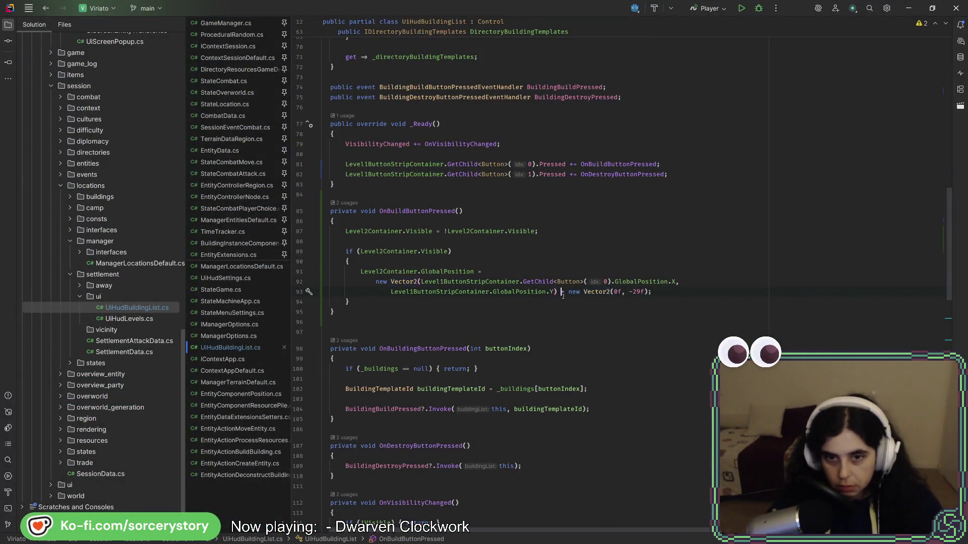
{"action": "key", "text": "Return"}
{"action": "key", "text": "Return"}
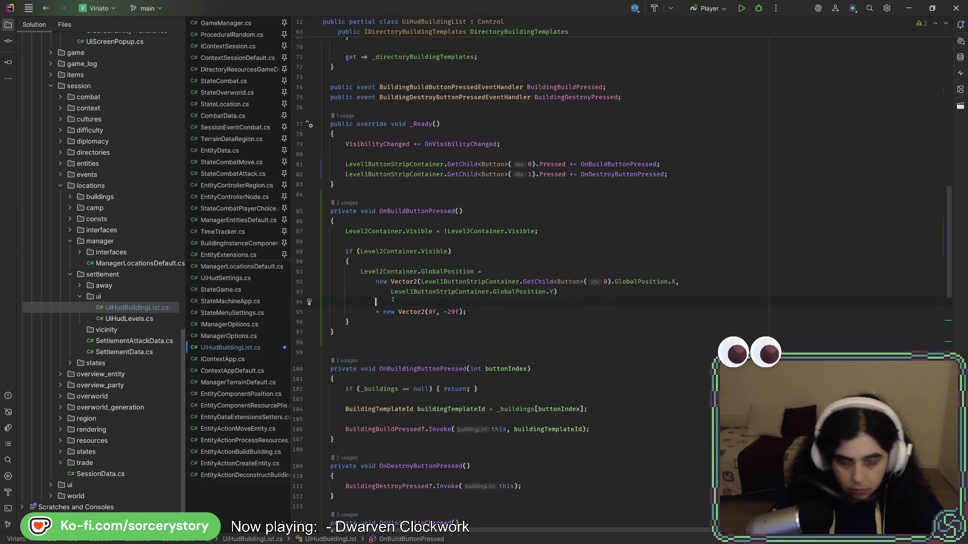
{"action": "type", "text": "+ew new Vector2"}
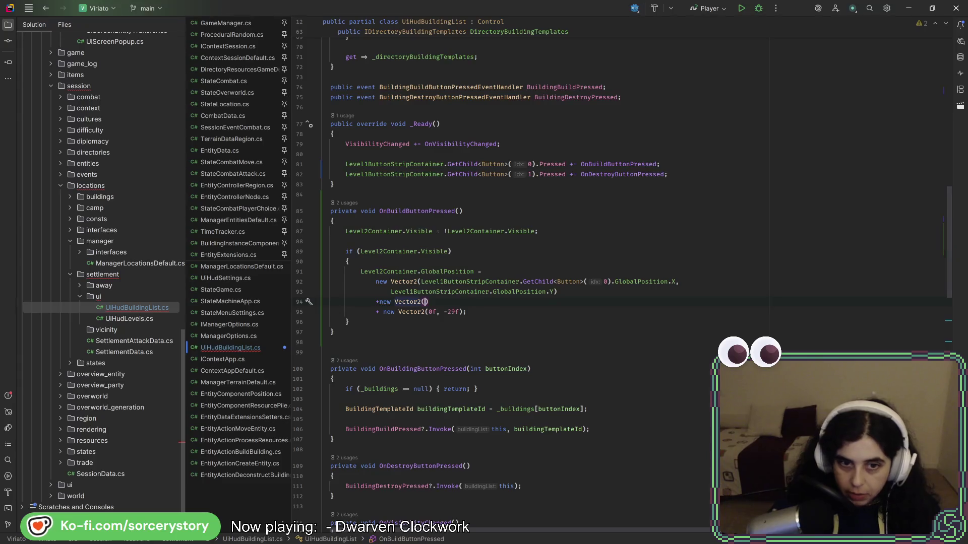
{"action": "type", "text": "("}
{"action": "left_click", "coordinate": [395, 271]}
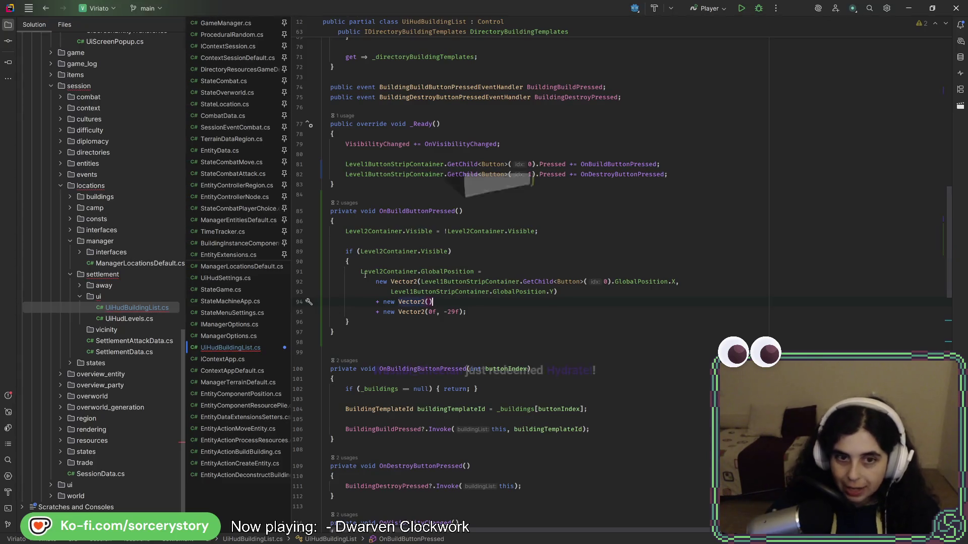
{"action": "left_click", "coordinate": [432, 302]}
Complete the offset as Level2Container.Size.X/2f, 0f, save the script and return to Godot
{"action": "type", "text": "Level2Container.Si"}
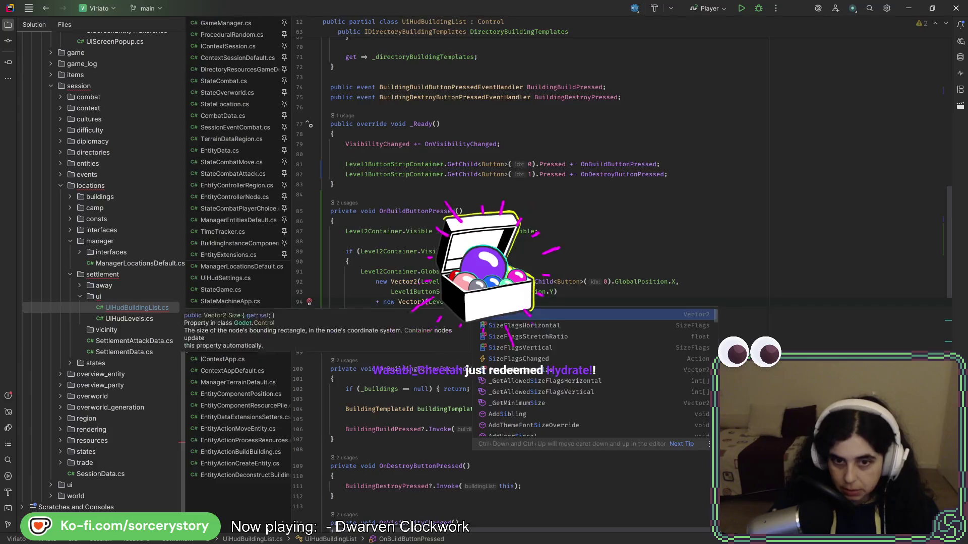
{"action": "key", "text": "Return"}
{"action": "type", "text": "."}
{"action": "key", "text": "Escape"}
{"action": "type", "text": "X/2"}
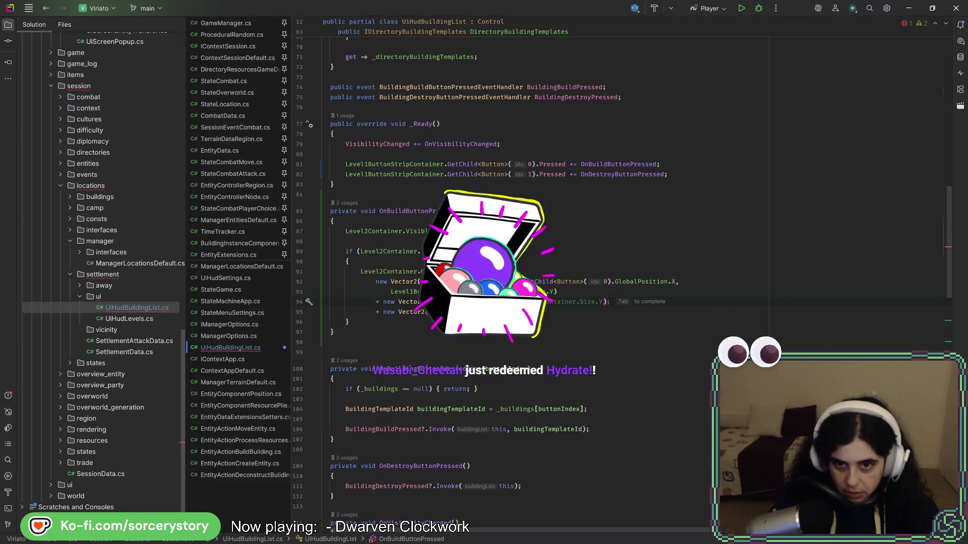
{"action": "type", "text": "f,"}
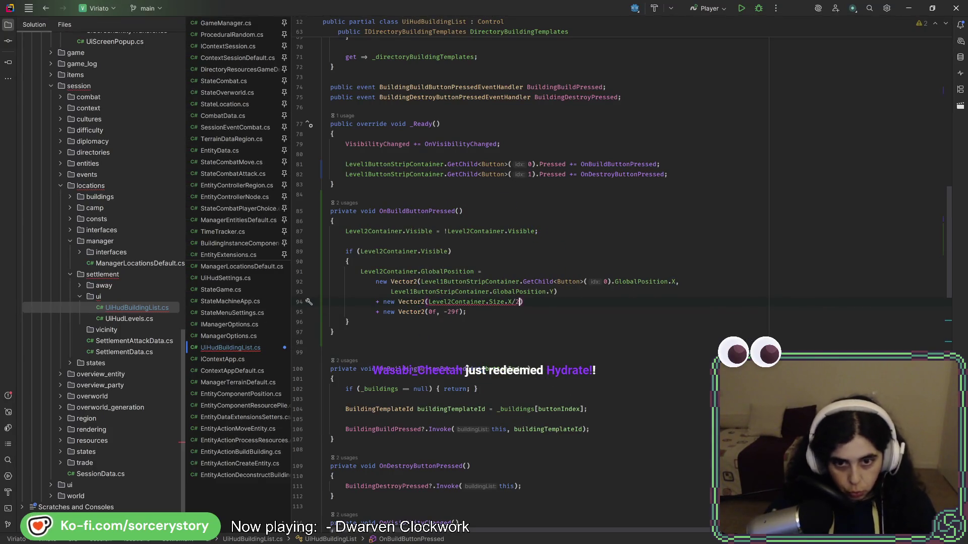
{"action": "type", "text": " 0f"}
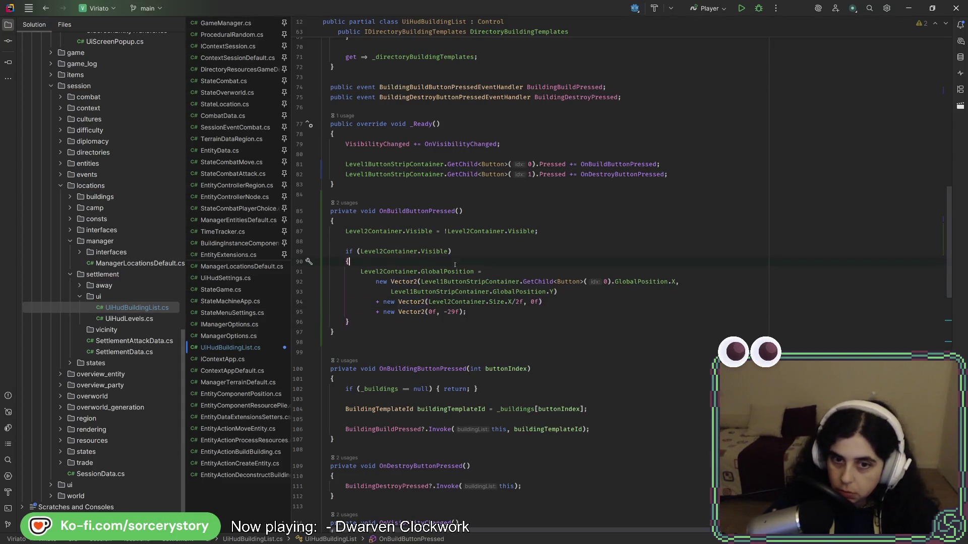
{"action": "left_click", "coordinate": [523, 311]}
{"action": "key", "text": "ctrl+s"}
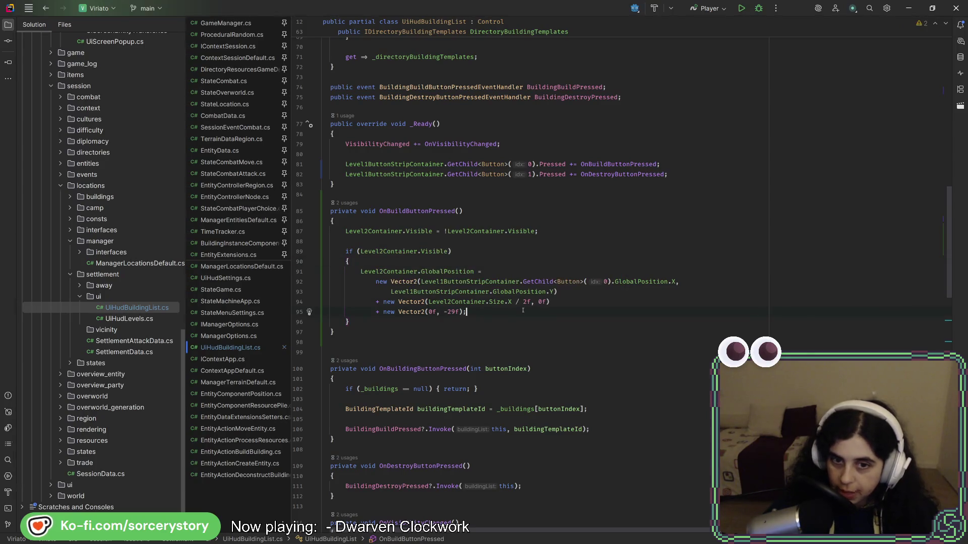
{"action": "key", "text": "alt+Tab"}
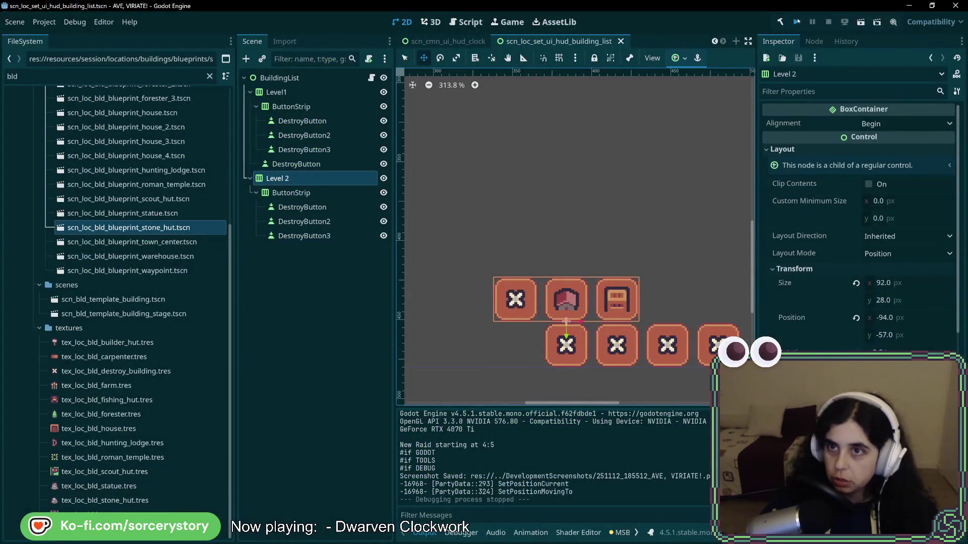
Run the game, start a new game and visit the settlement to check the level-2 strip
{"action": "key", "text": "F5"}
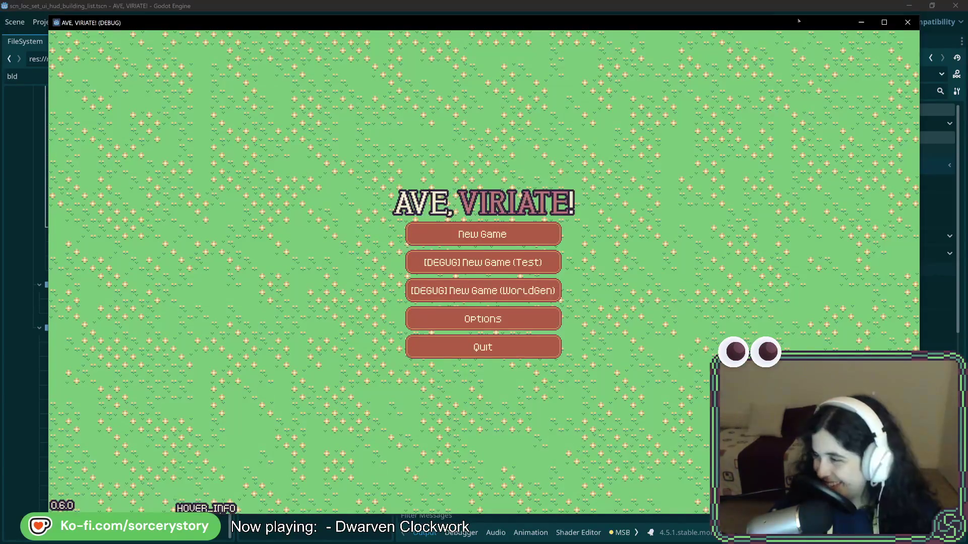
{"action": "left_click", "coordinate": [513, 233]}
{"action": "left_click", "coordinate": [509, 311]}
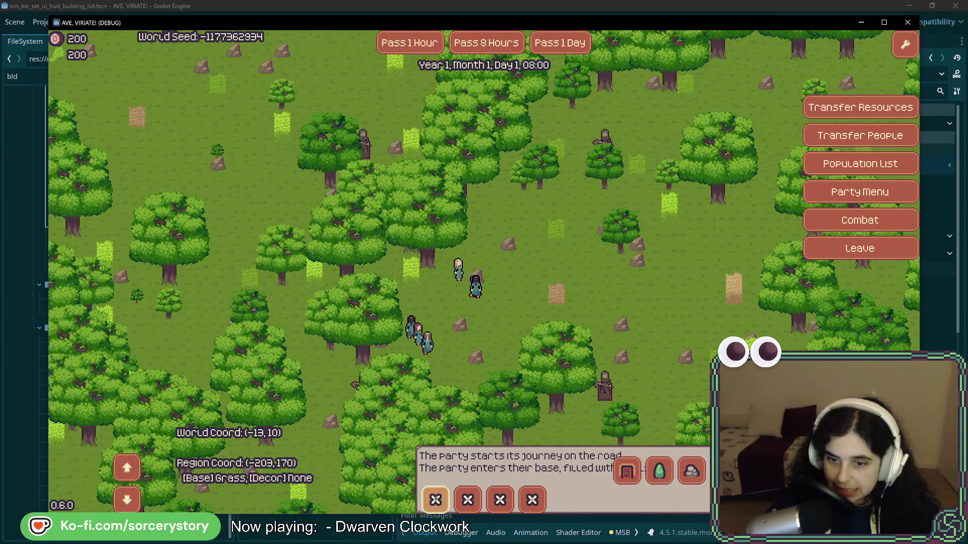
{"action": "left_click", "coordinate": [861, 22]}
{"action": "key", "text": "alt+Tab"}
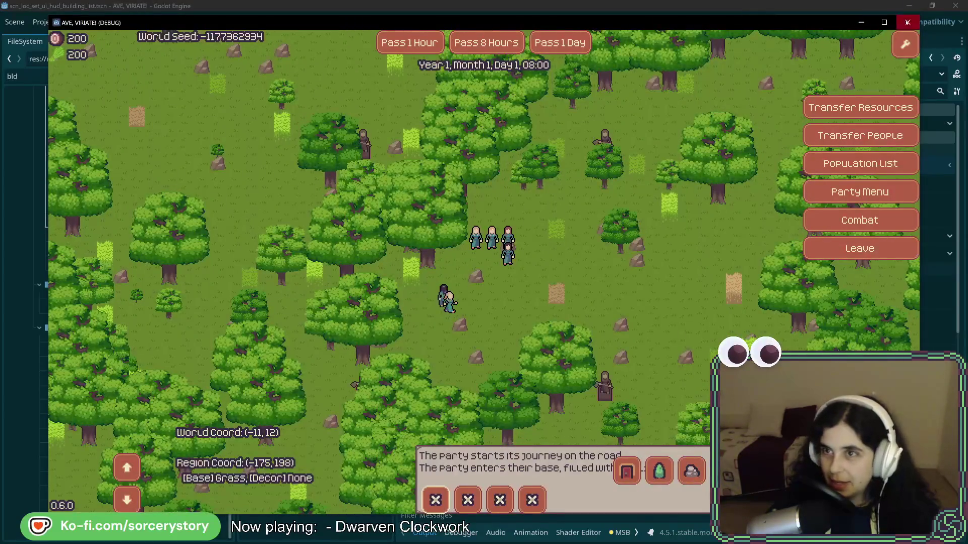
{"action": "left_click", "coordinate": [908, 22]}
Negate the half-width offset with '-' before Level2Container.Size.X, save, and rerun the game
{"action": "key", "text": "alt+Tab"}
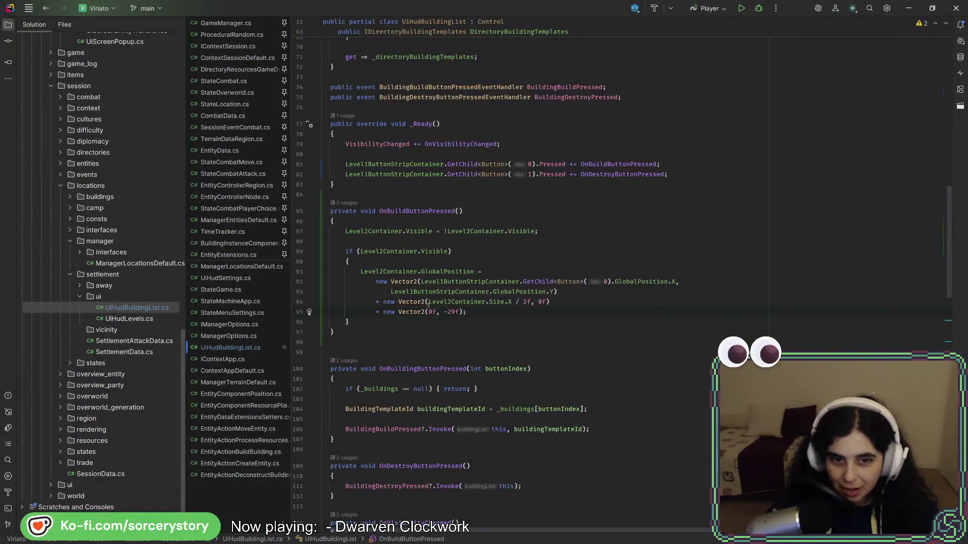
{"action": "left_click", "coordinate": [429, 302]}
{"action": "type", "text": "-"}
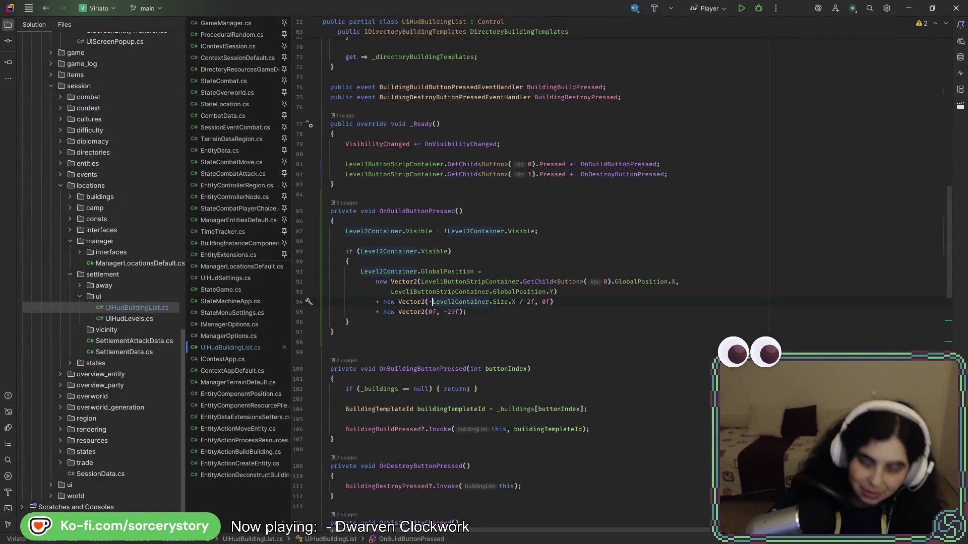
{"action": "key", "text": "ctrl+alt+l"}
{"action": "key", "text": "alt+Tab"}
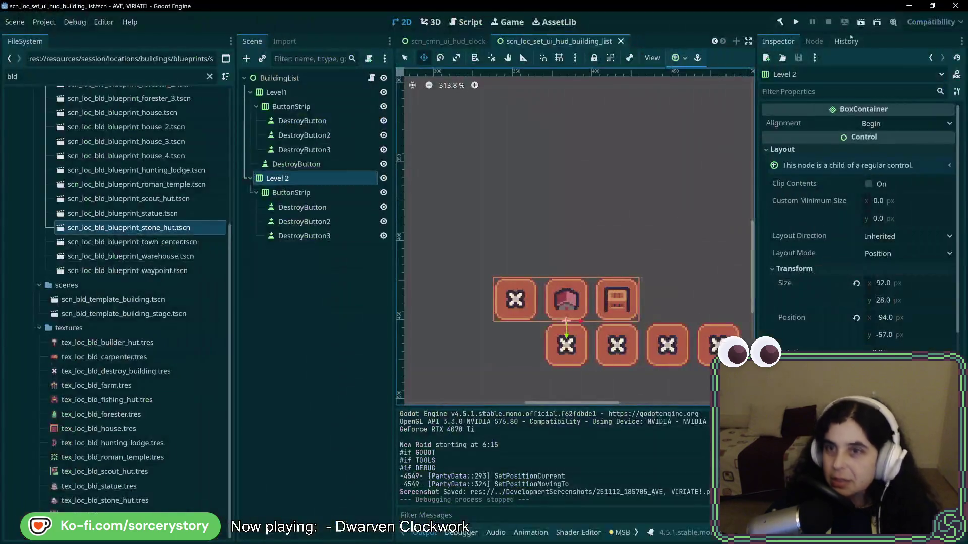
{"action": "key", "text": "alt+Tab"}
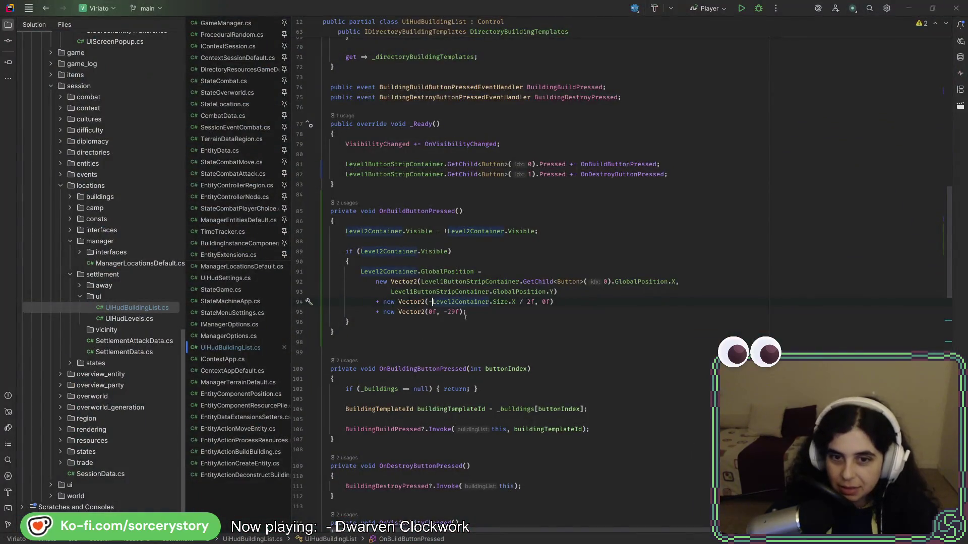
{"action": "key", "text": "alt+Tab"}
{"action": "left_click", "coordinate": [797, 23]}
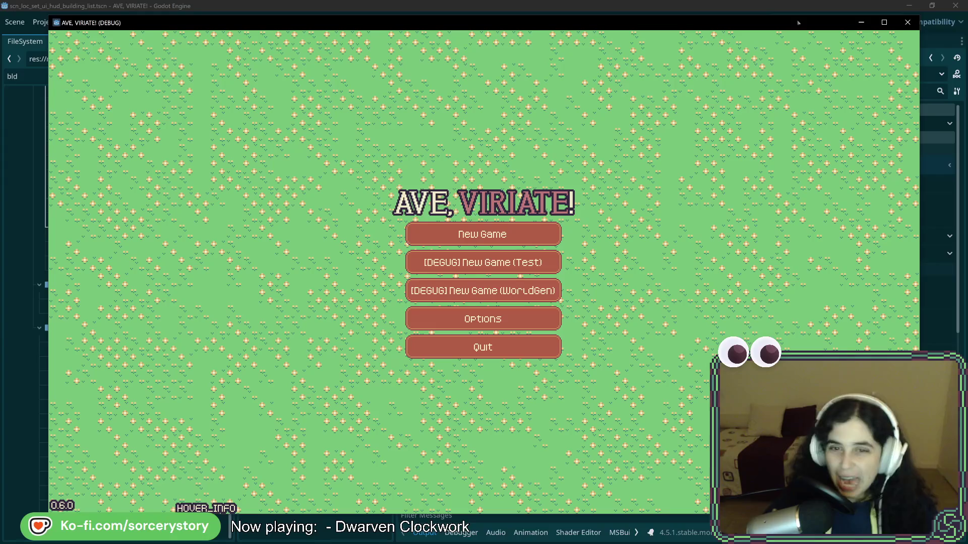
Start a new game and enter the player settlement to view the building toolbar
{"action": "left_click", "coordinate": [551, 234]}
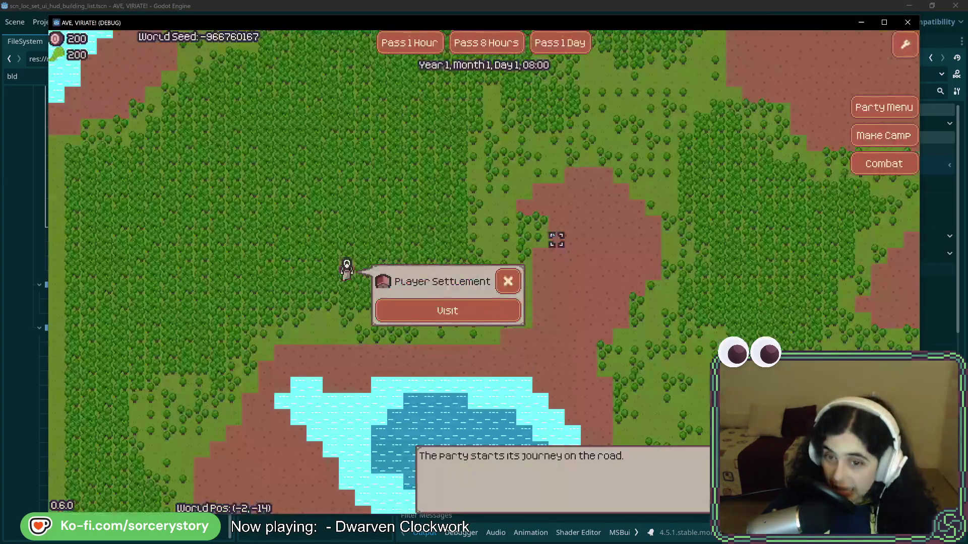
{"action": "left_click", "coordinate": [503, 302]}
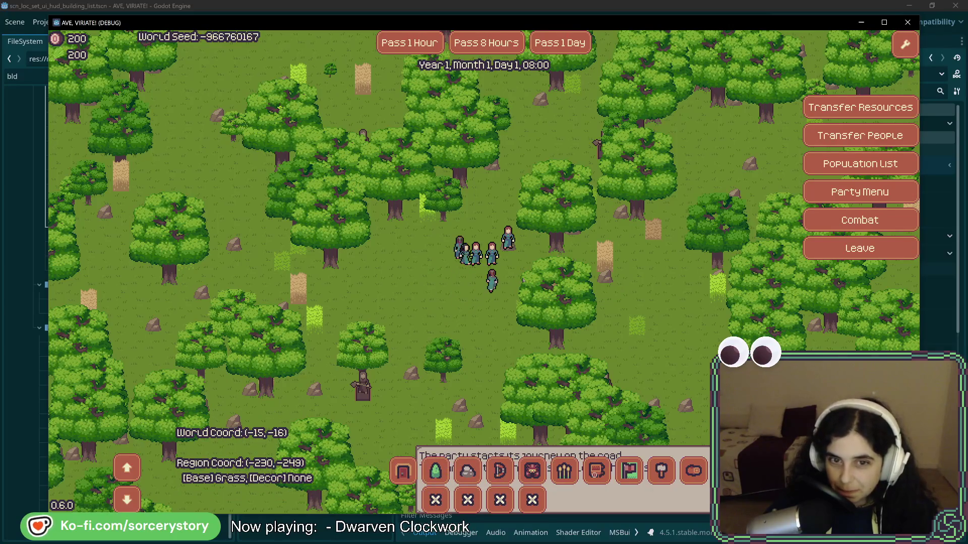
{"action": "scroll", "coordinate": [435, 500], "scroll_direction": "down", "scroll_amount": 3}
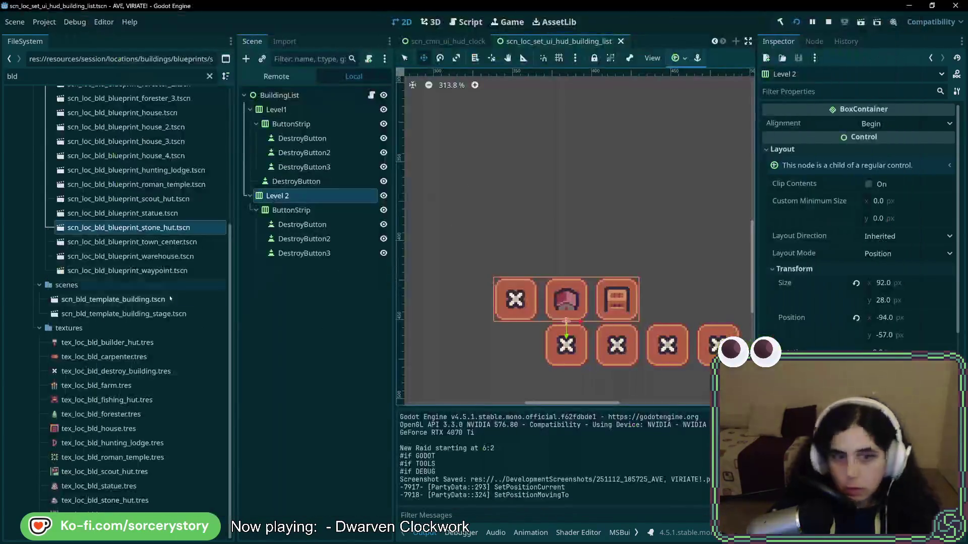
Inspect the live Level 2 container's properties in the remote scene tree, then stop the game
{"action": "left_click", "coordinate": [295, 199]}
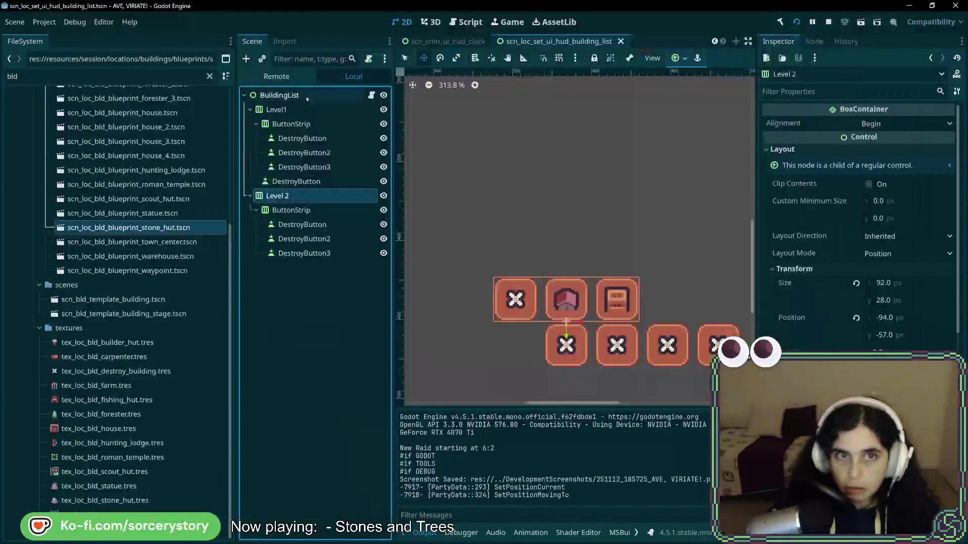
{"action": "left_click", "coordinate": [276, 77]}
{"action": "left_click", "coordinate": [323, 306]}
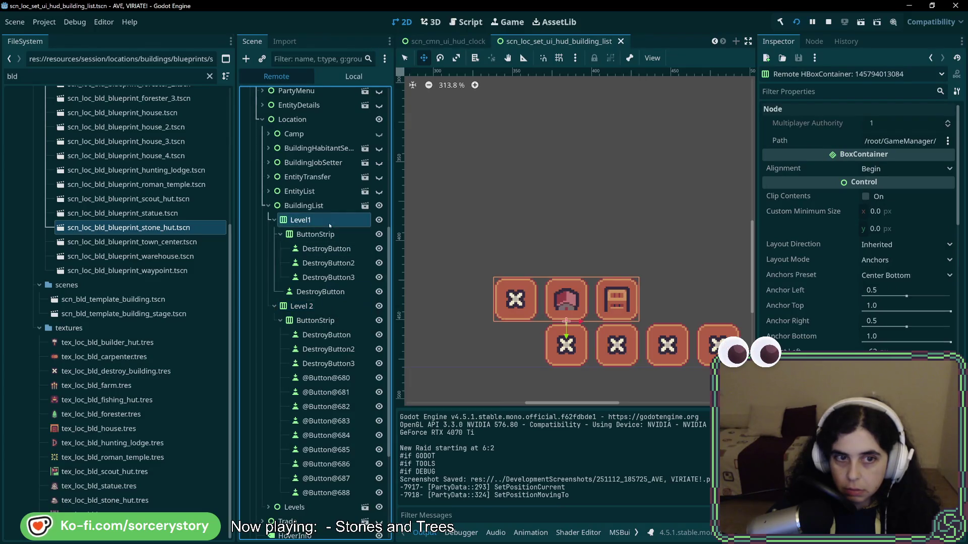
{"action": "scroll", "coordinate": [857, 227], "scroll_direction": "down", "scroll_amount": 3}
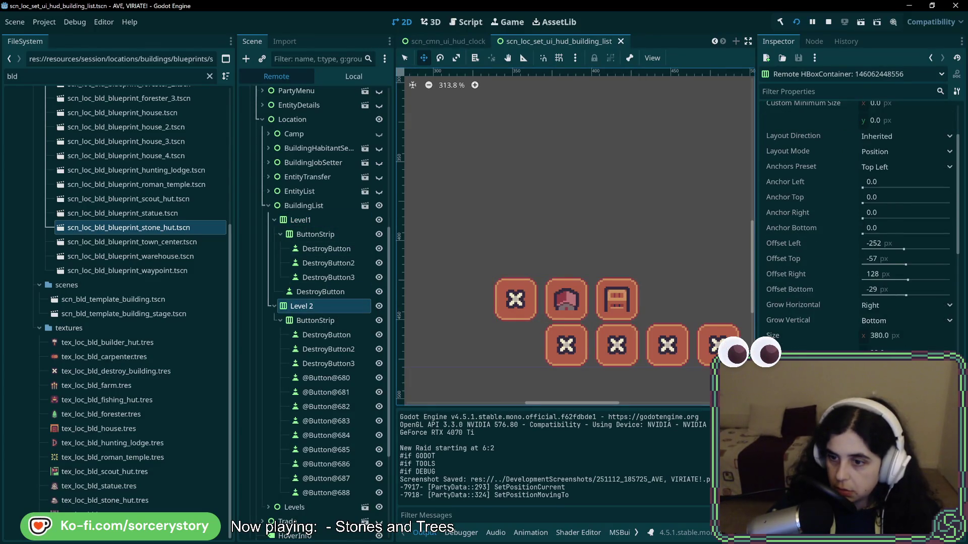
{"action": "scroll", "coordinate": [857, 227], "scroll_direction": "down", "scroll_amount": 2}
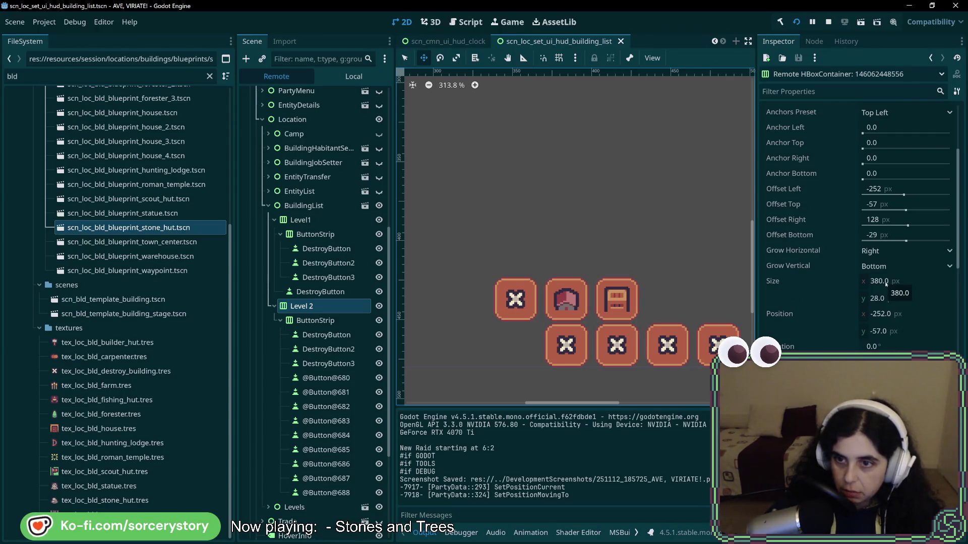
{"action": "left_click", "coordinate": [889, 252]}
{"action": "left_click", "coordinate": [890, 254]}
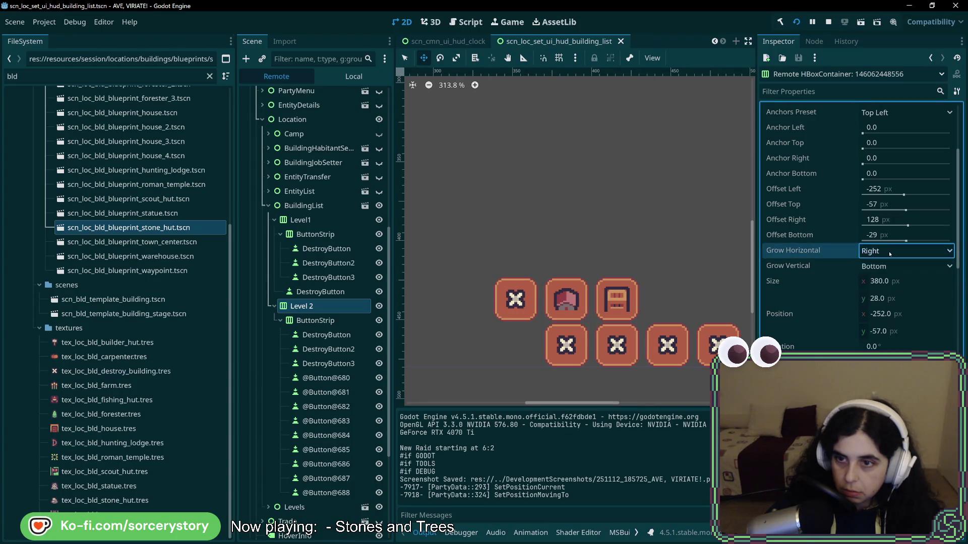
{"action": "scroll", "coordinate": [883, 282], "scroll_direction": "up", "scroll_amount": 3}
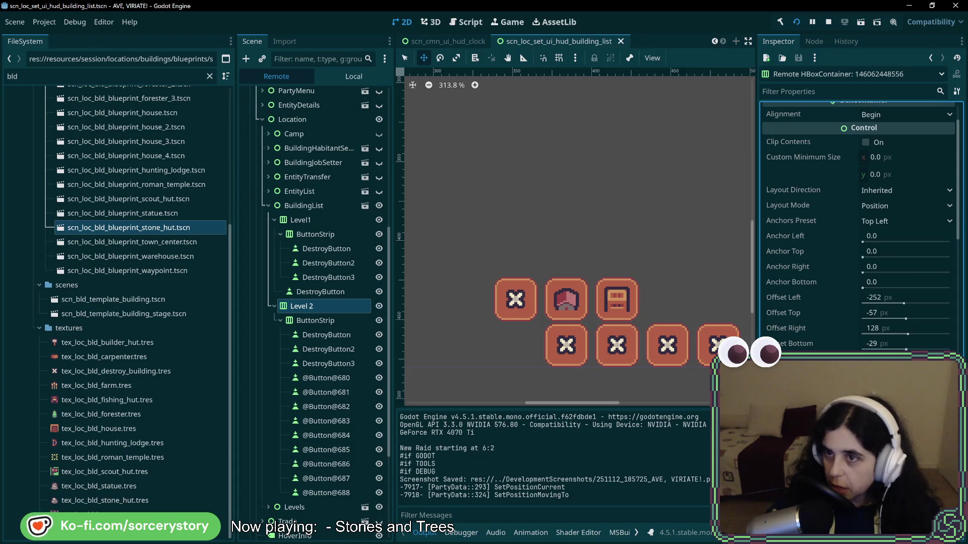
{"action": "left_click", "coordinate": [828, 22]}
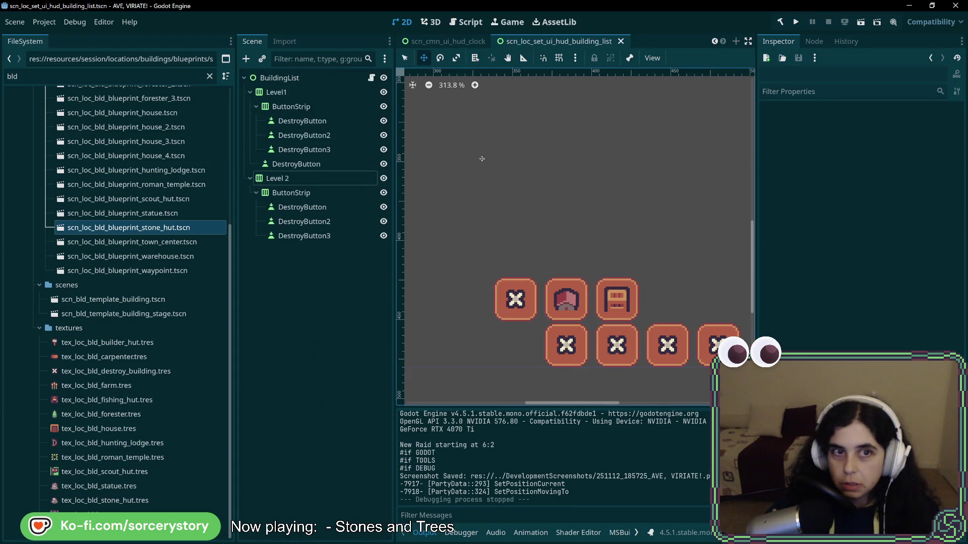
Try a left-to-right layout direction on Level 2, then return it to Inherited
{"action": "left_click", "coordinate": [312, 179]}
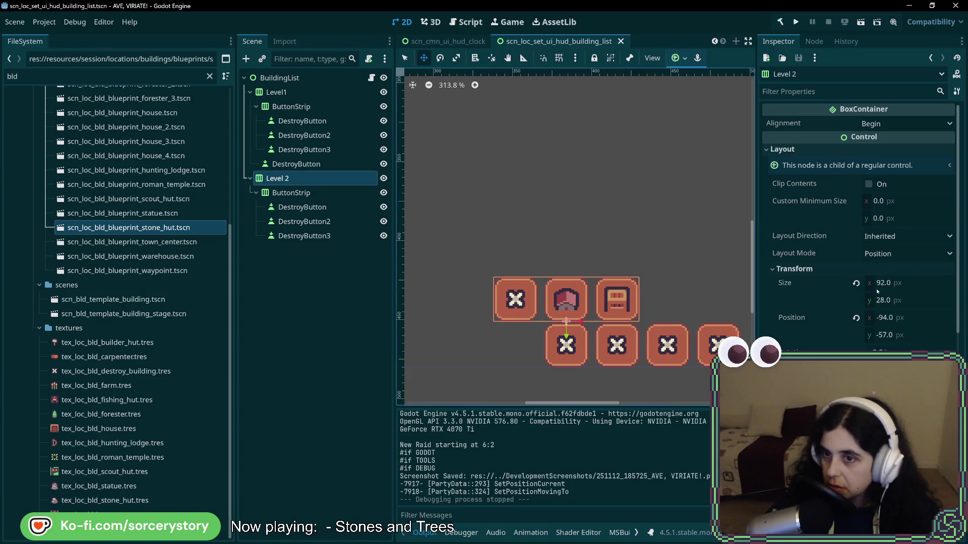
{"action": "left_click", "coordinate": [889, 237]}
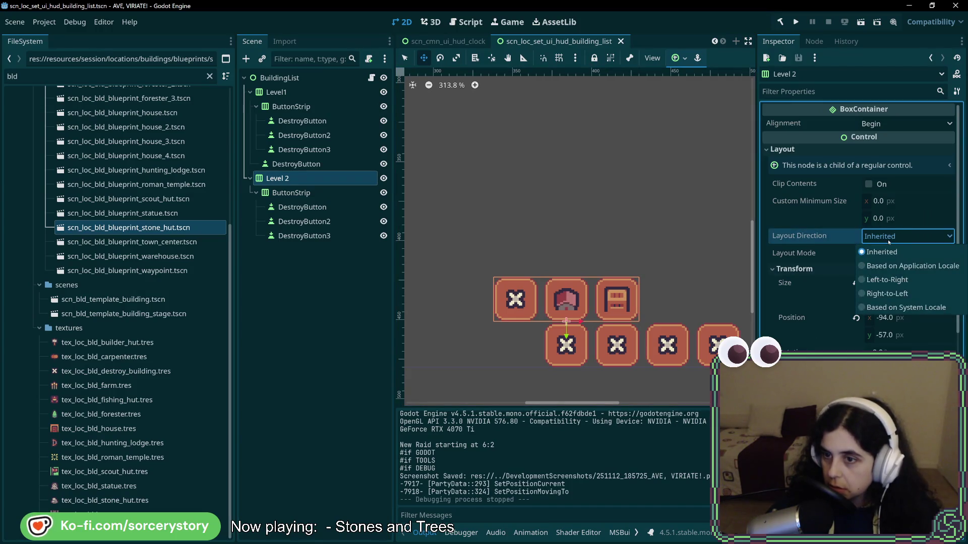
{"action": "left_click", "coordinate": [889, 243]}
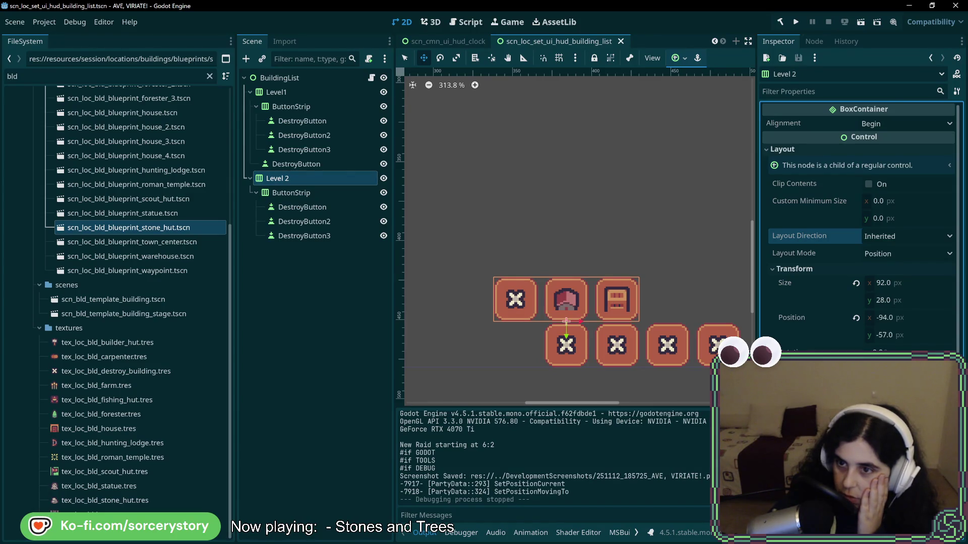
{"action": "left_click", "coordinate": [913, 242]}
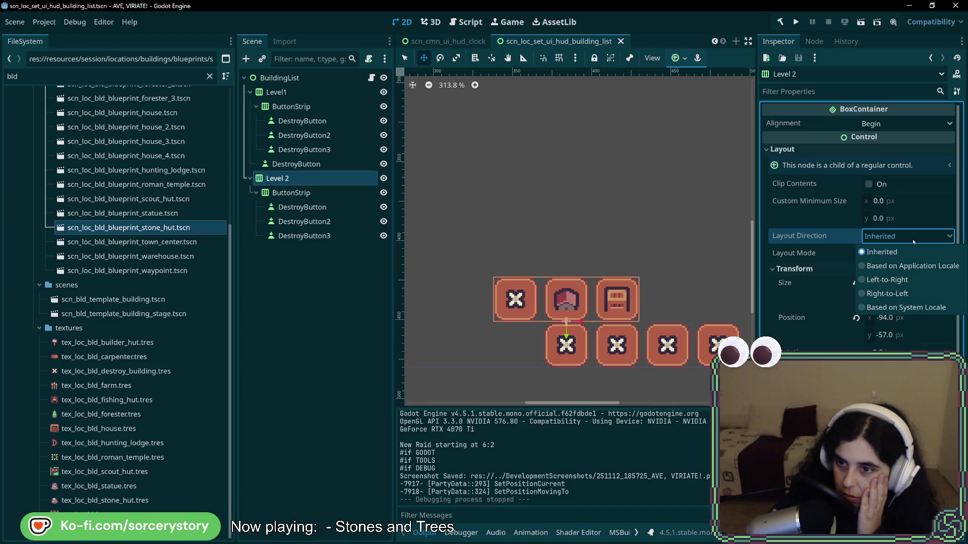
{"action": "left_click", "coordinate": [887, 280]}
{"action": "left_click", "coordinate": [910, 237]}
{"action": "left_click", "coordinate": [910, 252]}
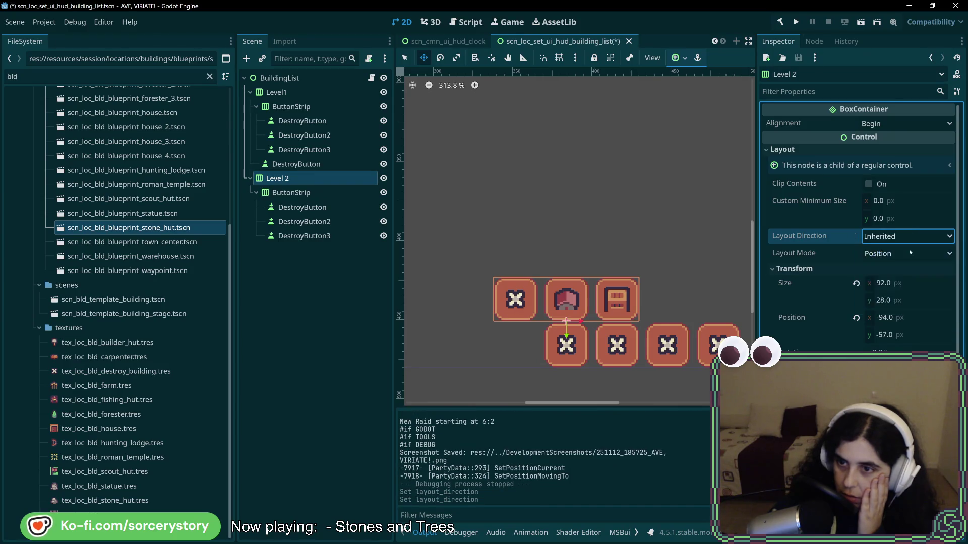
Switch Level 2's layout mode to Anchors and back to Position
{"action": "left_click", "coordinate": [910, 253]}
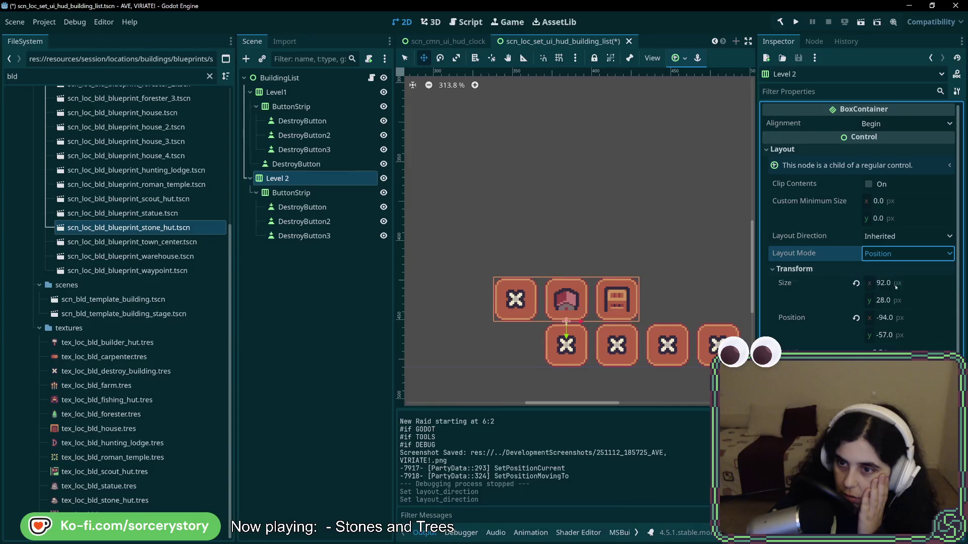
{"action": "left_click", "coordinate": [896, 286]}
{"action": "left_click", "coordinate": [896, 272]}
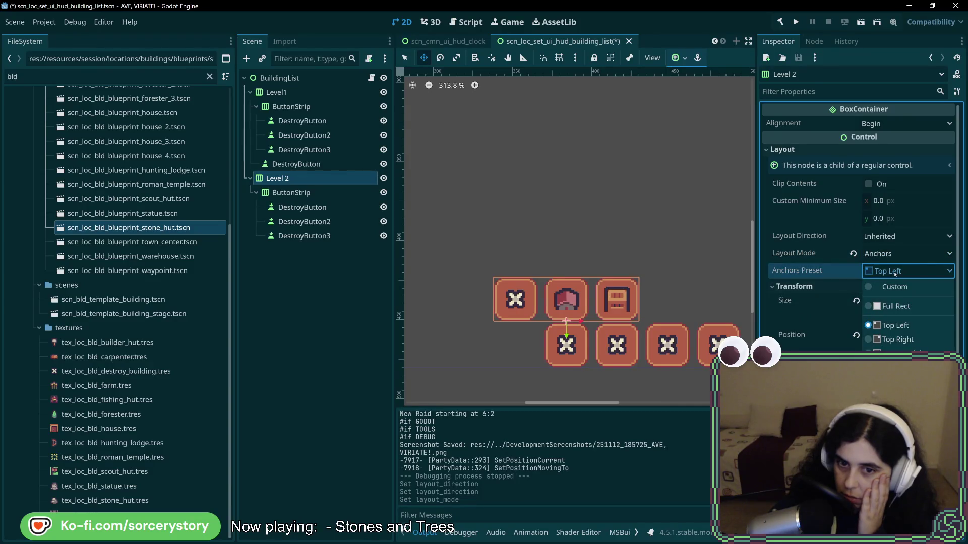
{"action": "left_click", "coordinate": [896, 272]}
{"action": "left_click", "coordinate": [902, 253]}
{"action": "left_click", "coordinate": [896, 268]}
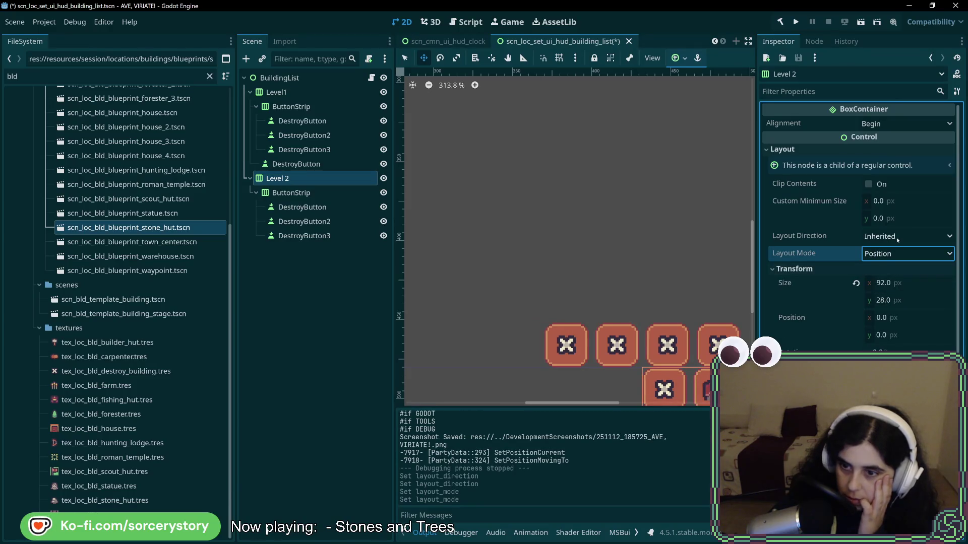
{"action": "left_click", "coordinate": [291, 193]}
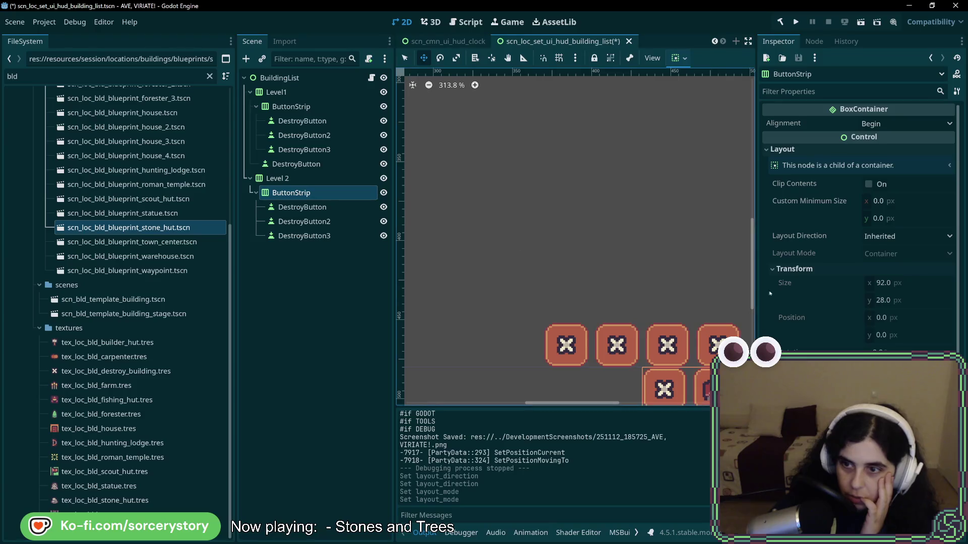
{"action": "scroll", "coordinate": [827, 300], "scroll_direction": "down", "scroll_amount": 5}
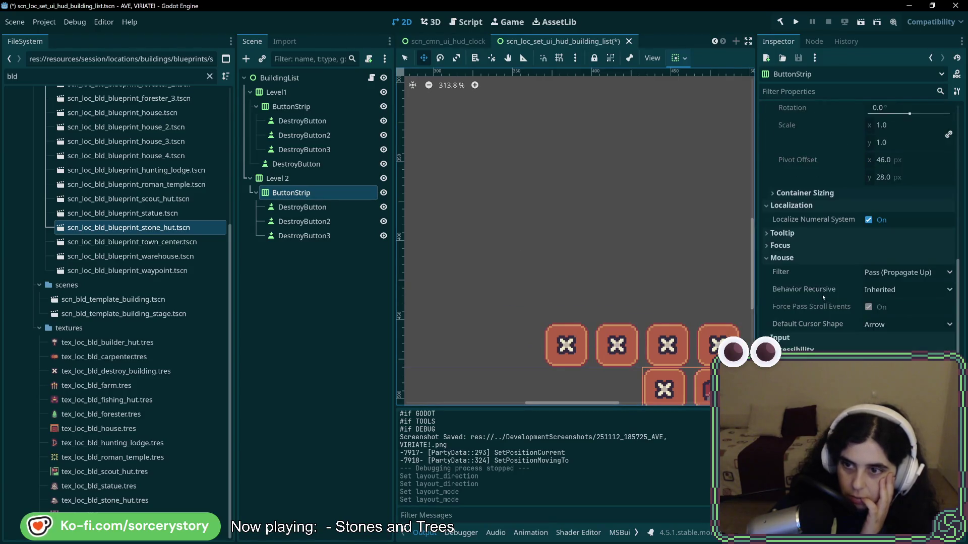
{"action": "left_click", "coordinate": [806, 258]}
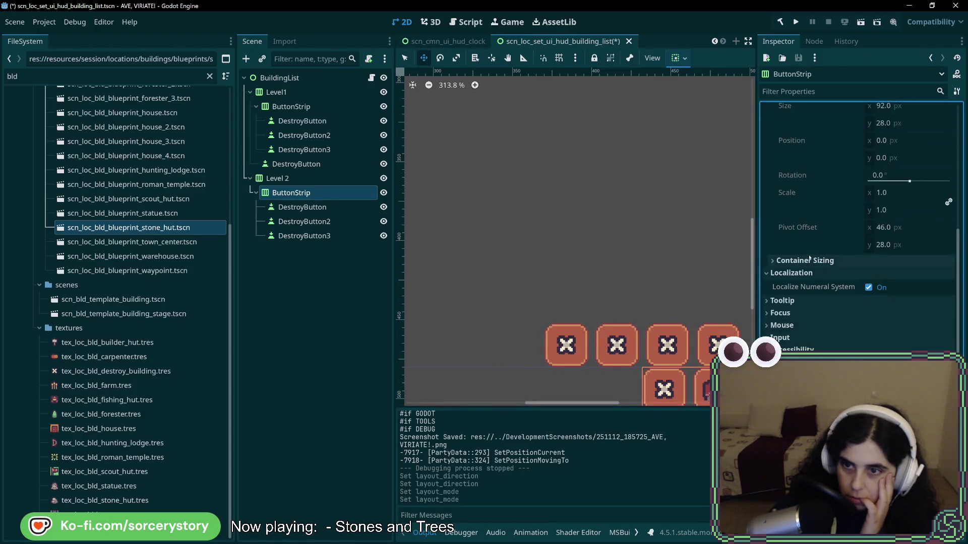
{"action": "left_click", "coordinate": [813, 272]}
{"action": "left_click", "coordinate": [816, 277]}
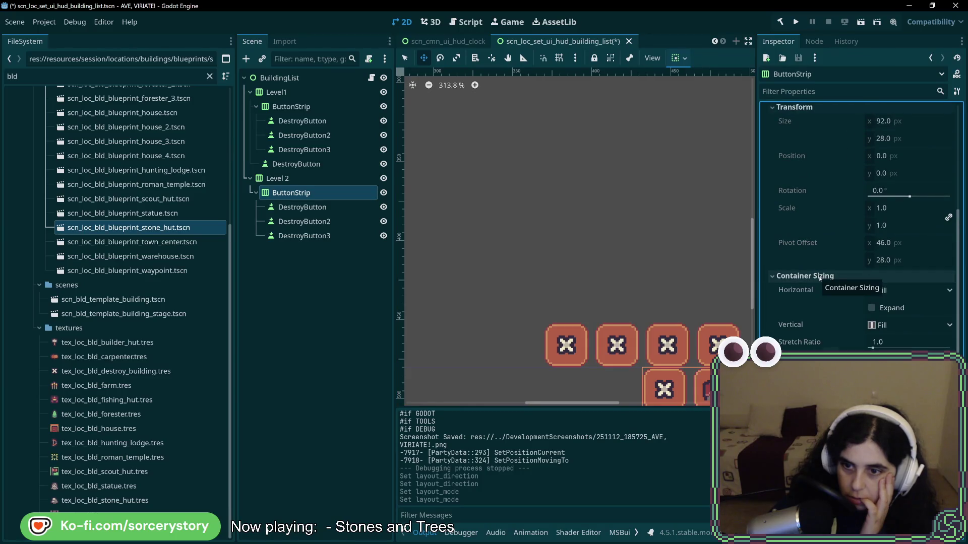
{"action": "left_click", "coordinate": [607, 263]}
{"action": "scroll", "coordinate": [818, 286], "scroll_direction": "down", "scroll_amount": 5}
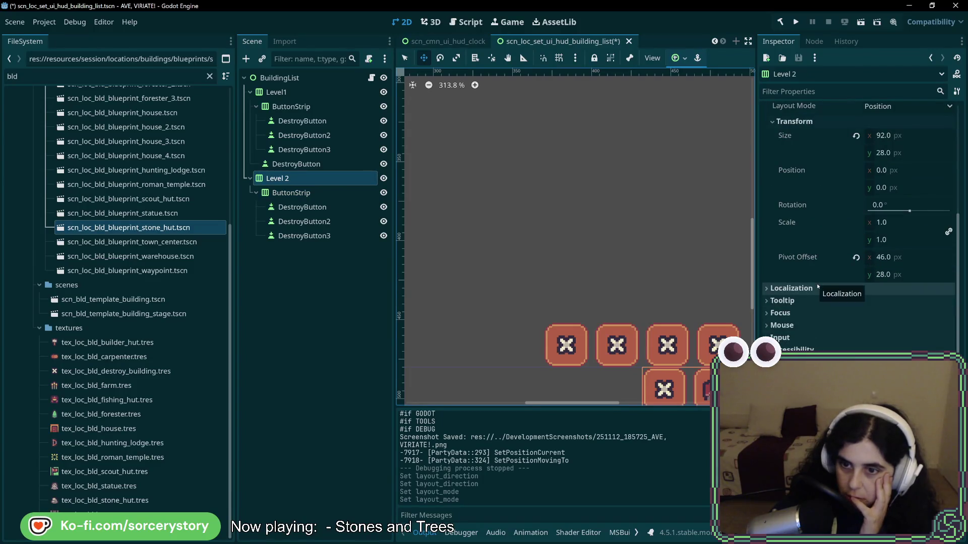
{"action": "scroll", "coordinate": [818, 286], "scroll_direction": "up", "scroll_amount": 5}
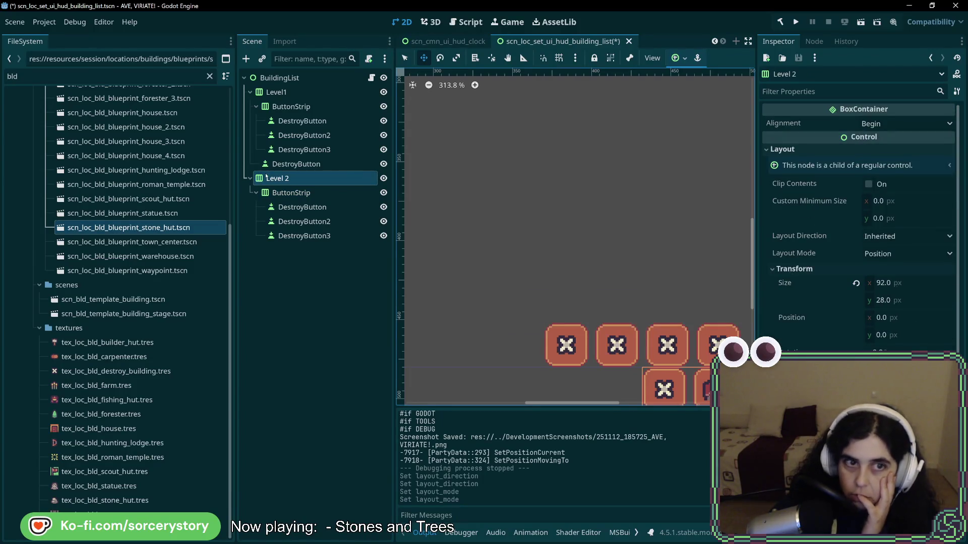
{"action": "left_click", "coordinate": [277, 92]}
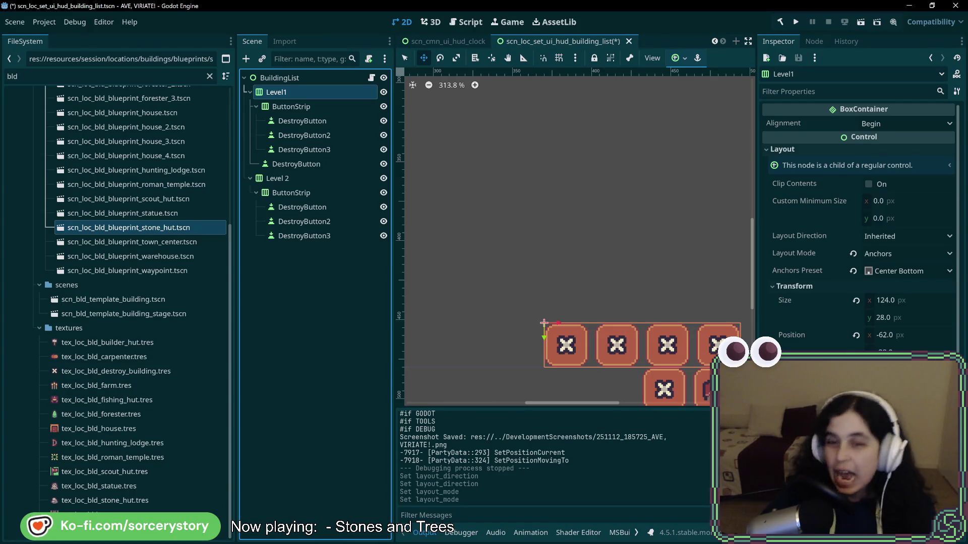
Save the building-list scene and select Level 2's ButtonStrip
{"action": "key", "text": "ctrl+s"}
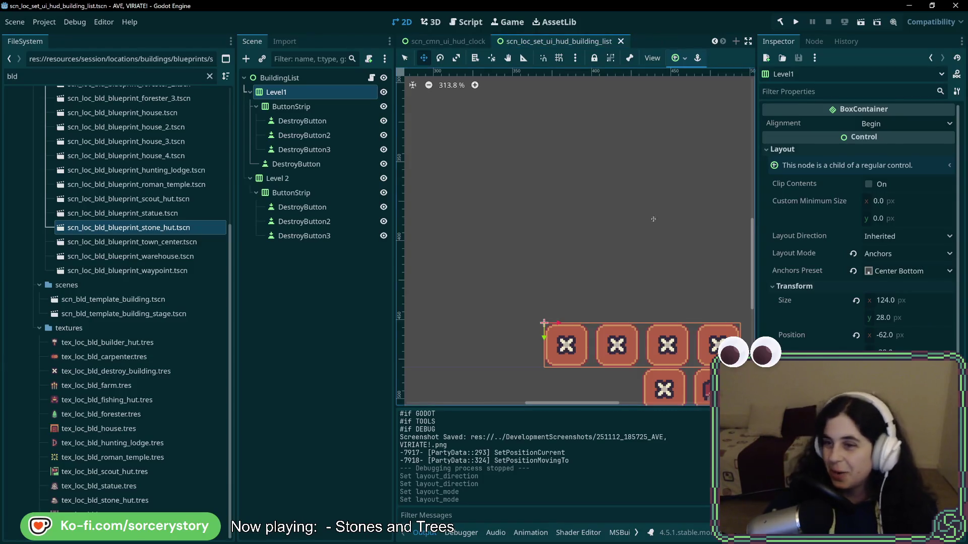
{"action": "left_click", "coordinate": [310, 193]}
{"action": "left_click", "coordinate": [303, 179]}
{"action": "left_click", "coordinate": [318, 194]}
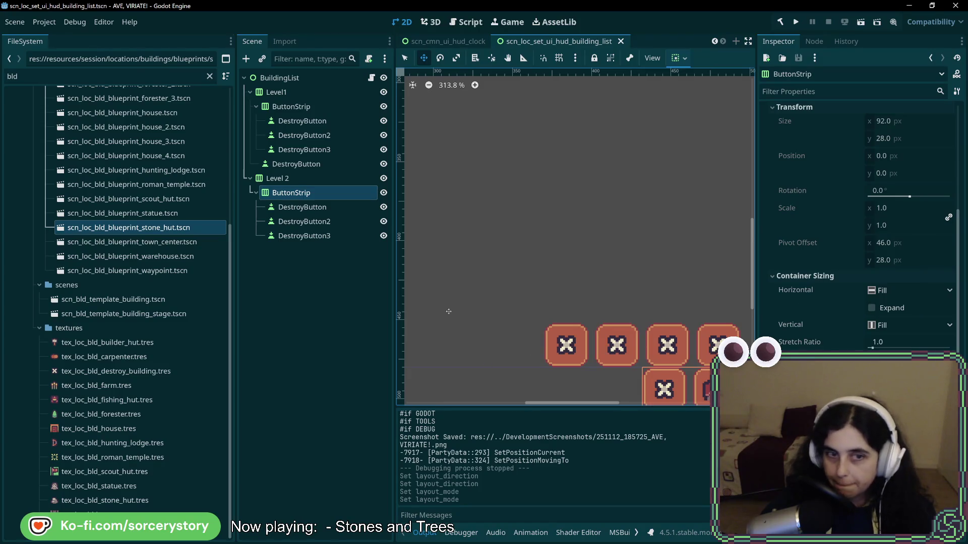
Set the ButtonStrip's horizontal container sizing to Fill and pan the canvas to the button rows
{"action": "left_click", "coordinate": [902, 291]}
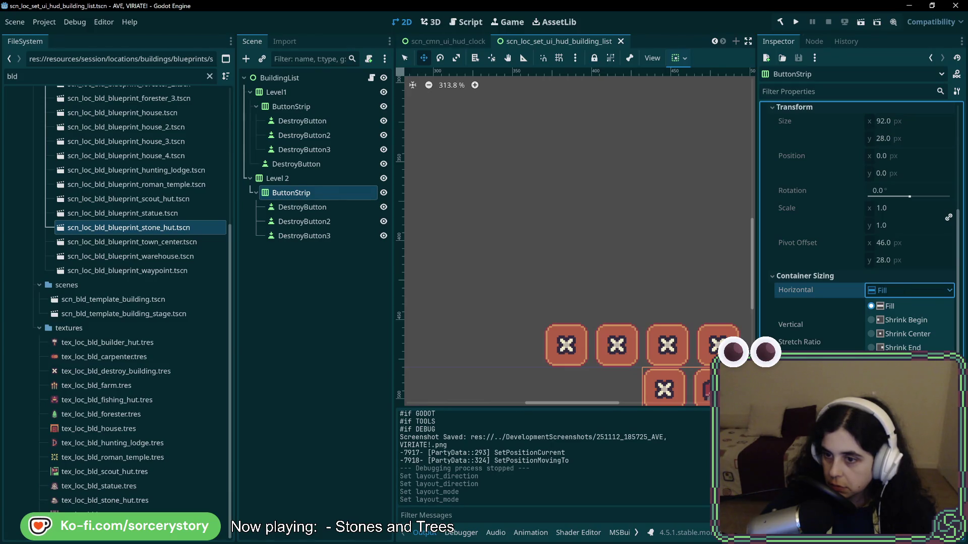
{"action": "left_click", "coordinate": [904, 347]}
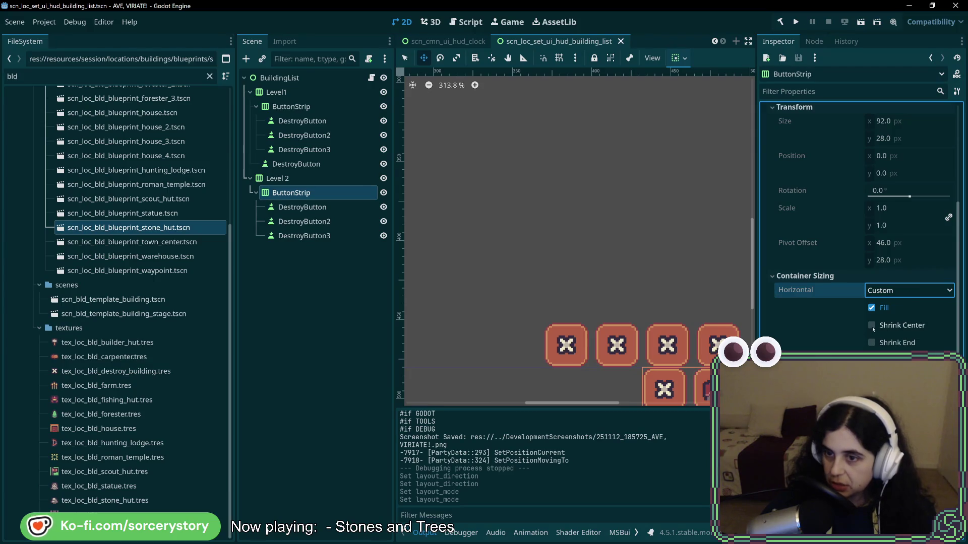
{"action": "left_click", "coordinate": [881, 295]}
{"action": "left_click", "coordinate": [887, 306]}
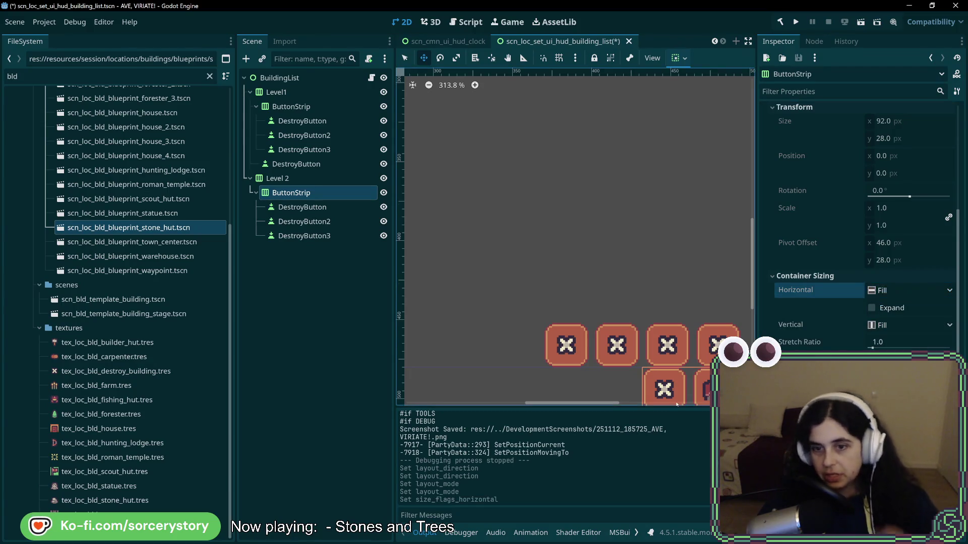
{"action": "left_click_drag", "start_coordinate": [685, 272], "coordinate": [593, 213]}
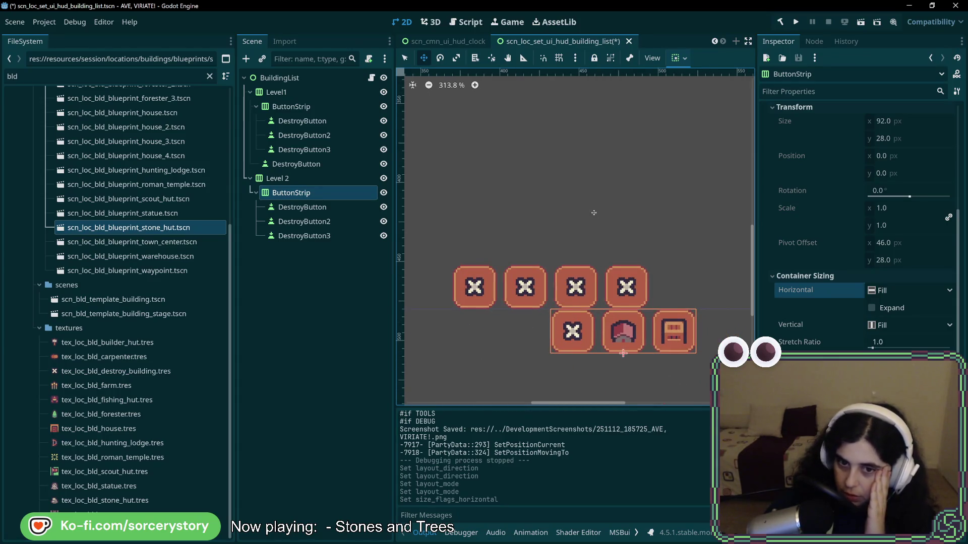
{"action": "left_click", "coordinate": [323, 178]}
{"action": "left_click", "coordinate": [331, 192]}
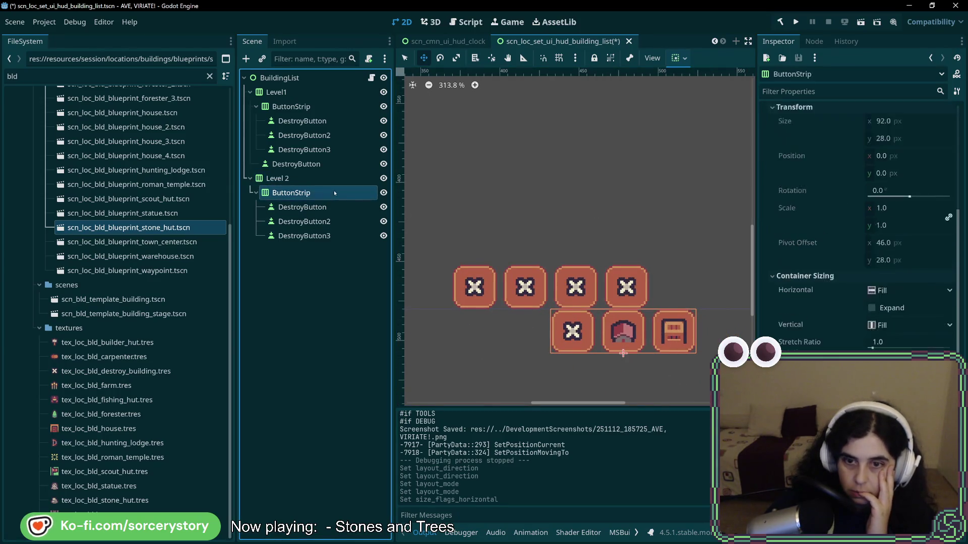
{"action": "left_click", "coordinate": [334, 180]}
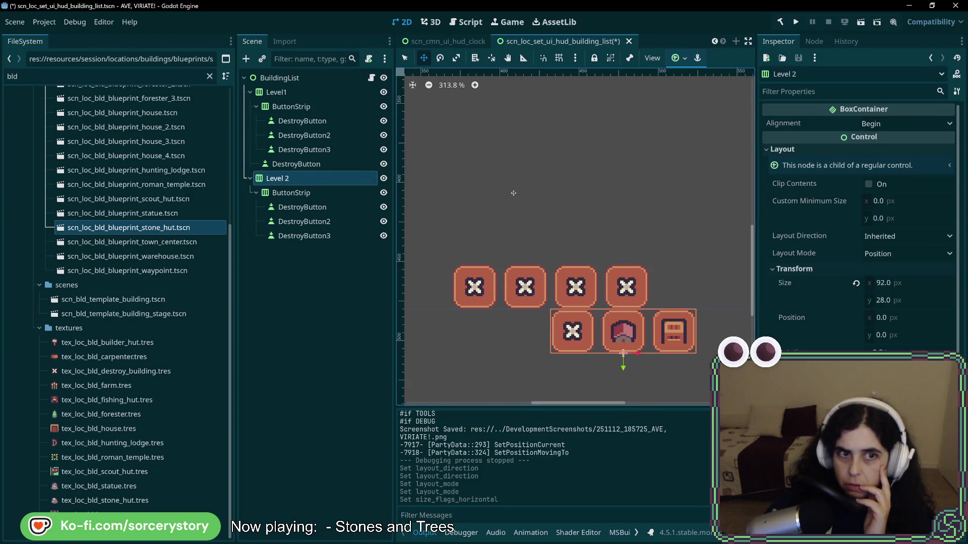
Drag the Level 2 strip to -94, -57 above the Level1 buttons and recentre the view
{"action": "mouse_move", "coordinate": [648, 353]}
{"action": "left_mouse_down"}
{"action": "mouse_move", "coordinate": [502, 261]}
{"action": "mouse_move", "coordinate": [499, 278]}
{"action": "left_mouse_up"}
{"action": "scroll", "coordinate": [501, 261], "scroll_direction": "up", "scroll_amount": 4}
{"action": "scroll", "coordinate": [511, 200], "scroll_direction": "down", "scroll_amount": 4}
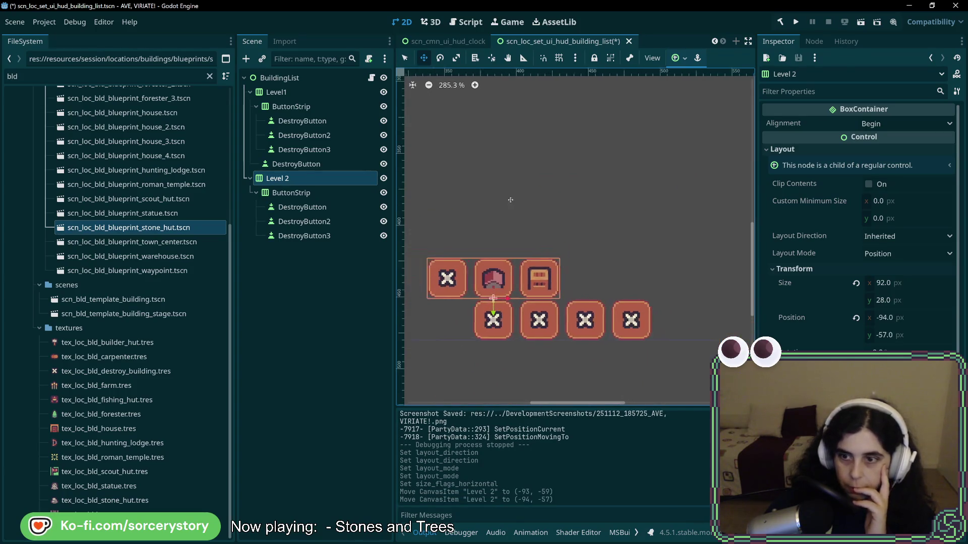
{"action": "left_click_drag", "start_coordinate": [511, 200], "coordinate": [620, 193]}
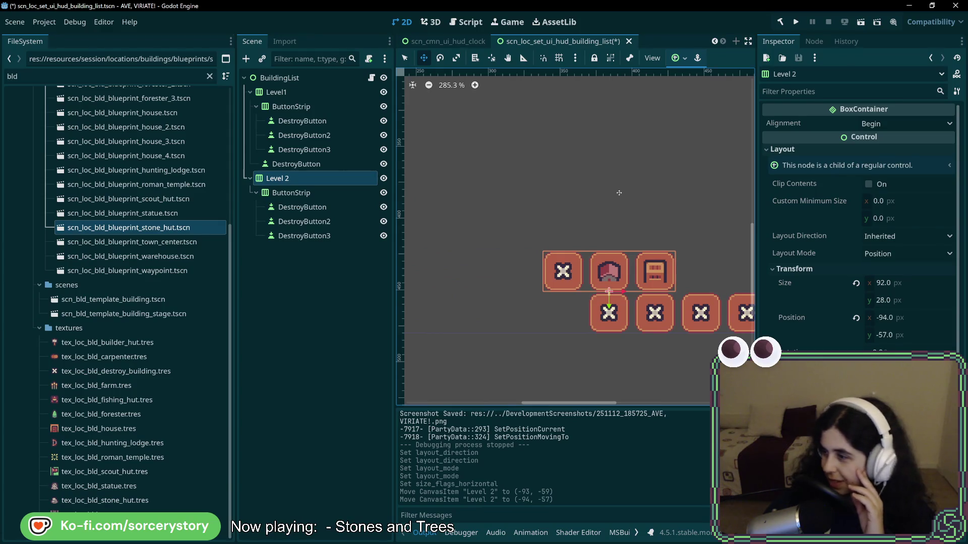